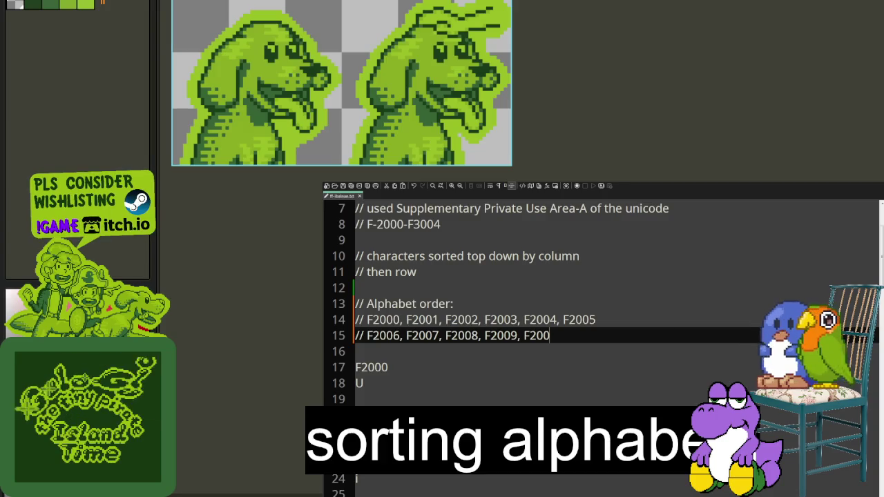
# Finish line 15 with F200B and add a commented row F200C, F200D, F200E, F200F.
pyautogui.write('A, F200')
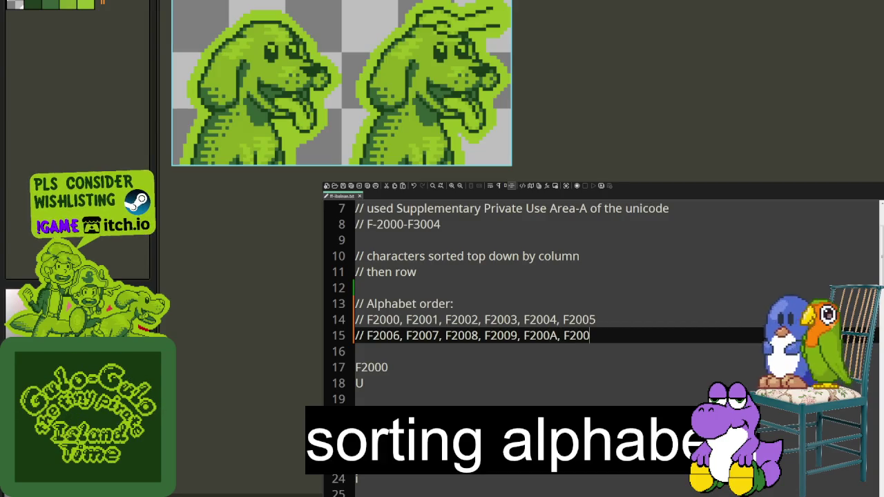
pyautogui.write('B,')
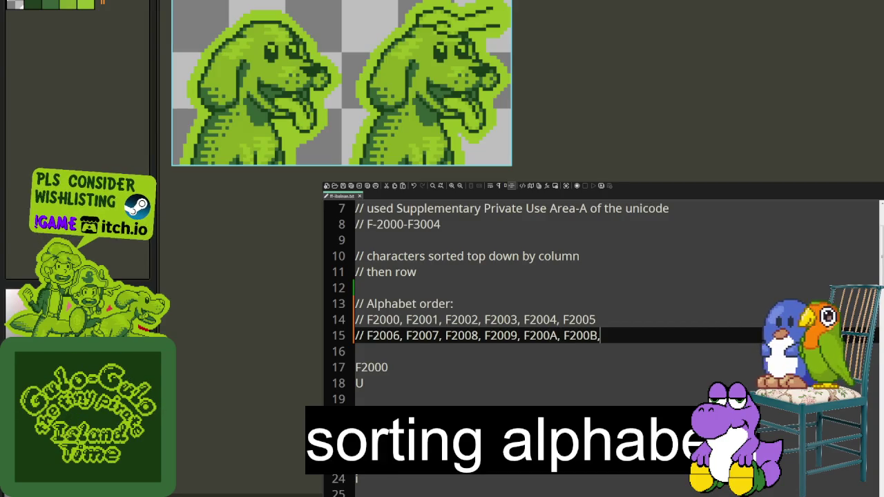
pyautogui.press('Return')
pyautogui.write('F200')
pyautogui.press('Home')
pyautogui.write('//')
pyautogui.press('End')
pyautogui.write('C, F200D, F200E, F200F')
# Extend the commented codes through F3001, correcting the mistyped digits.
pyautogui.scroll(-6, 419, 371)
pyautogui.scroll(-4, 419, 371)
pyautogui.scroll(-3, 420, 371)
pyautogui.scroll(-3, 419, 371)
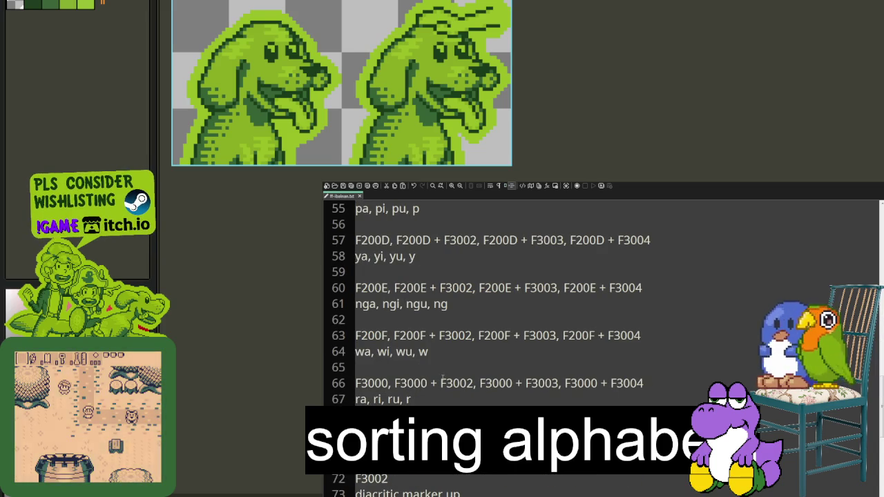
pyautogui.scroll(4, 437, 377)
pyautogui.scroll(5, 504, 362)
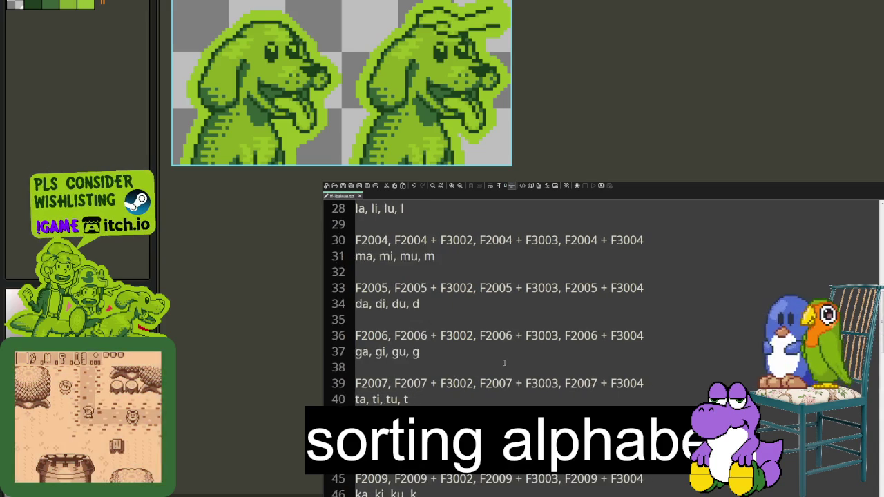
pyautogui.scroll(4, 504, 362)
pyautogui.scroll(2, 525, 342)
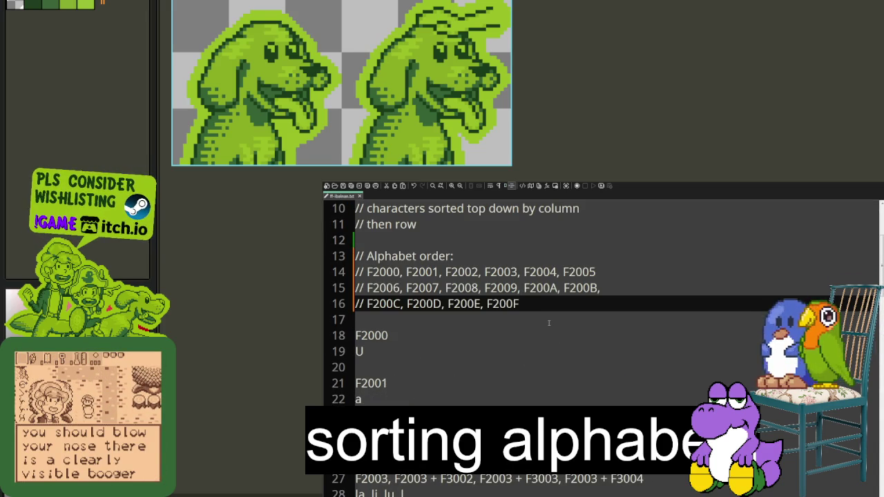
pyautogui.write(', F200')
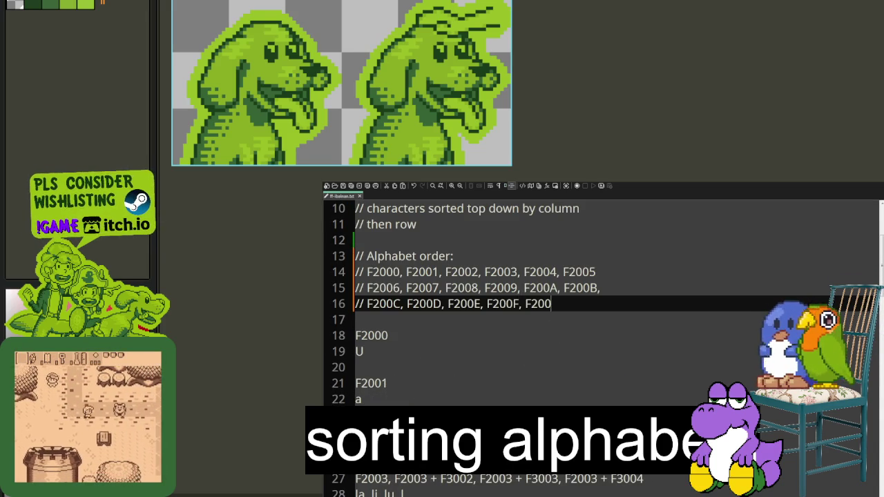
pyautogui.press('Left')
pyautogui.press('Left')
pyautogui.press('BackSpace')
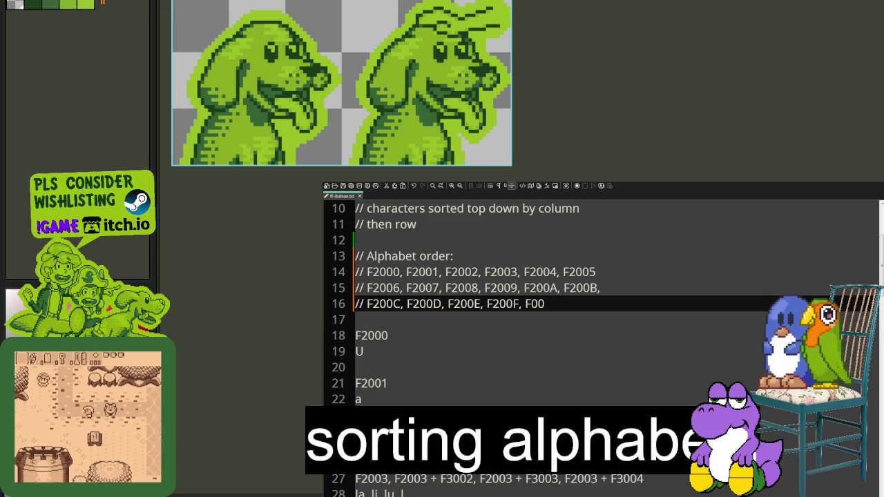
pyautogui.write('3')
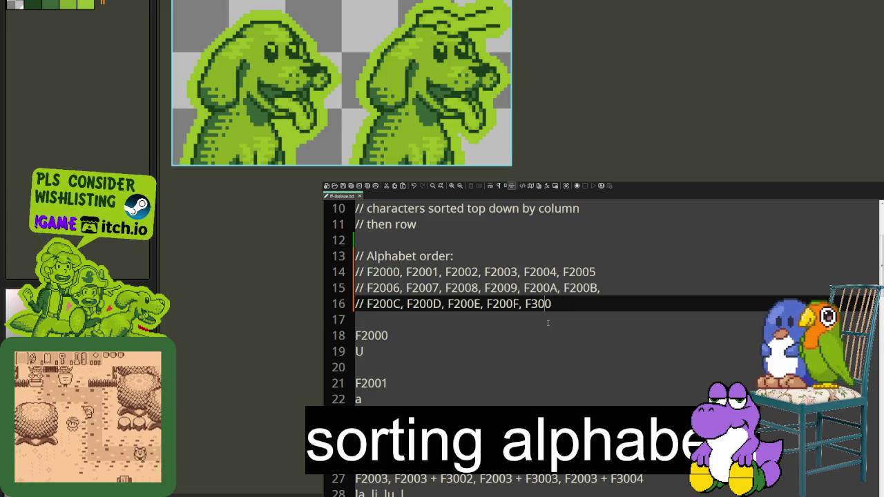
pyautogui.write(' F200')
pyautogui.press('BackSpace')
pyautogui.press('BackSpace')
pyautogui.press('BackSpace')
pyautogui.write('F200')
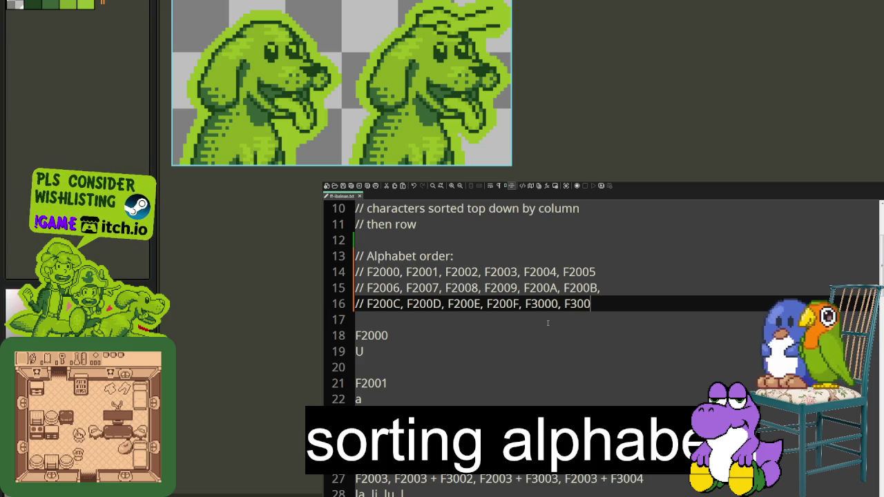
pyautogui.write('1')
# Look over the finished rows and close the ibalnan notes file.
pyautogui.scroll(-11, 548, 324)
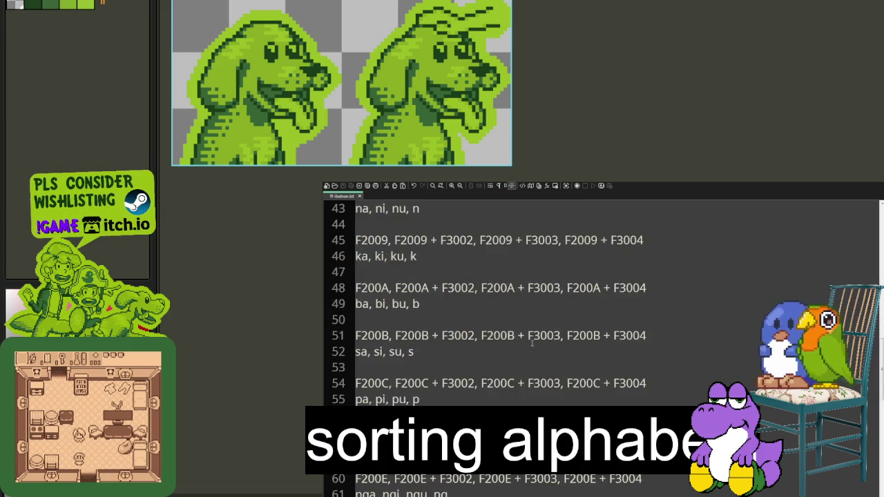
pyautogui.scroll(-9, 519, 351)
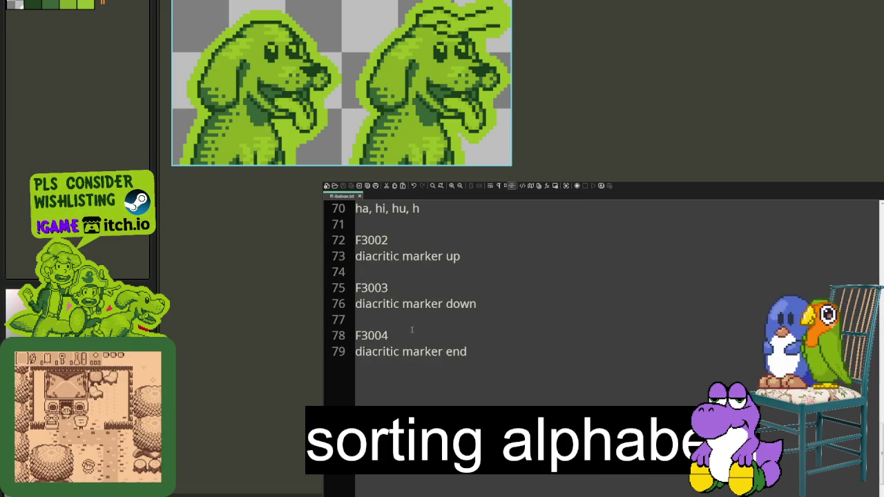
pyautogui.scroll(1, 427, 329)
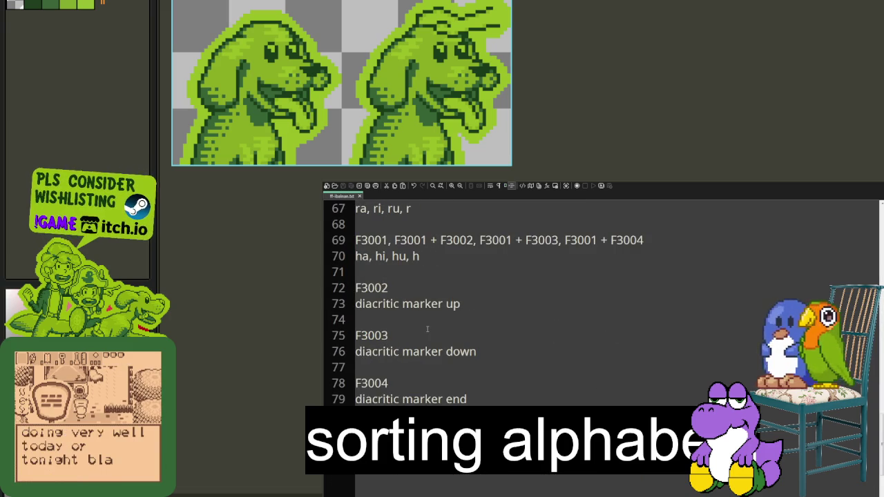
pyautogui.scroll(4, 427, 329)
pyautogui.scroll(8, 435, 339)
pyautogui.scroll(8, 449, 352)
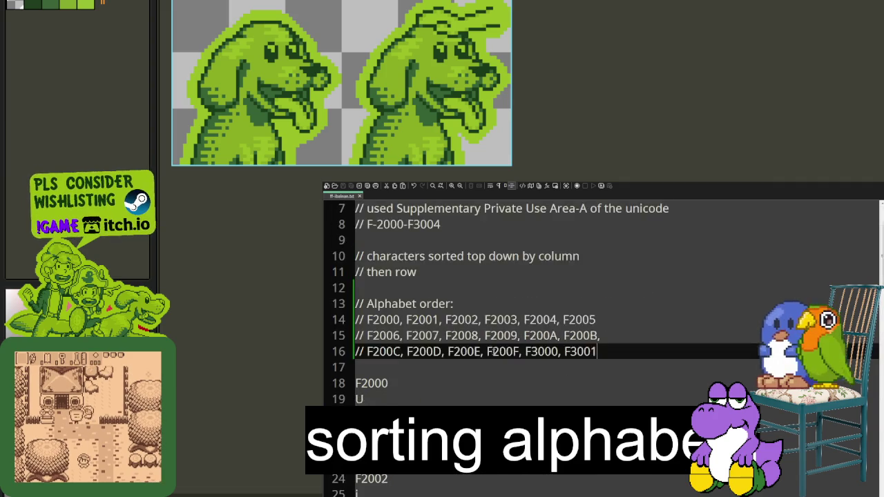
pyautogui.scroll(2, 469, 373)
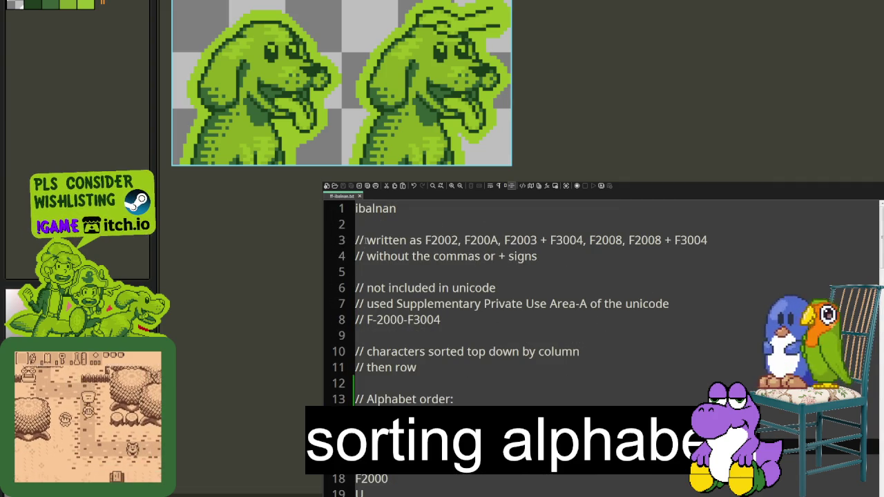
pyautogui.click(359, 197)
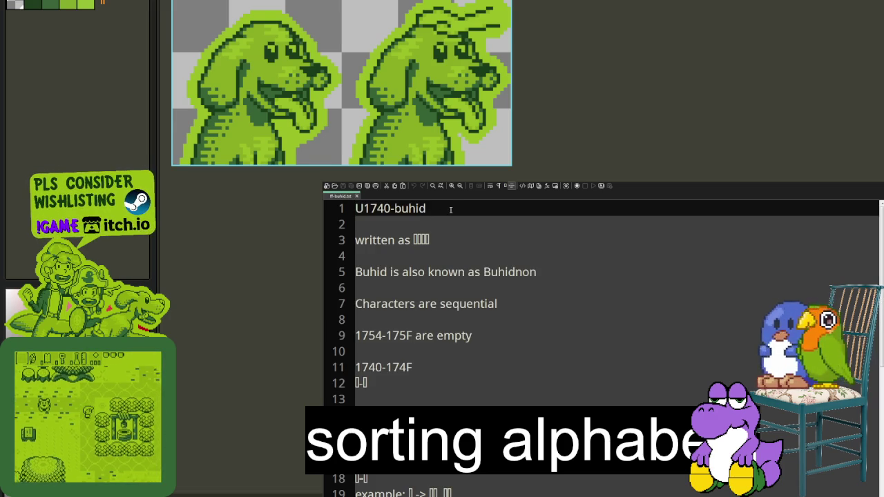
# Insert '//Character order:' under 'Characters are sequential' and paste the Buhid characters on the line below.
pyautogui.click(485, 337)
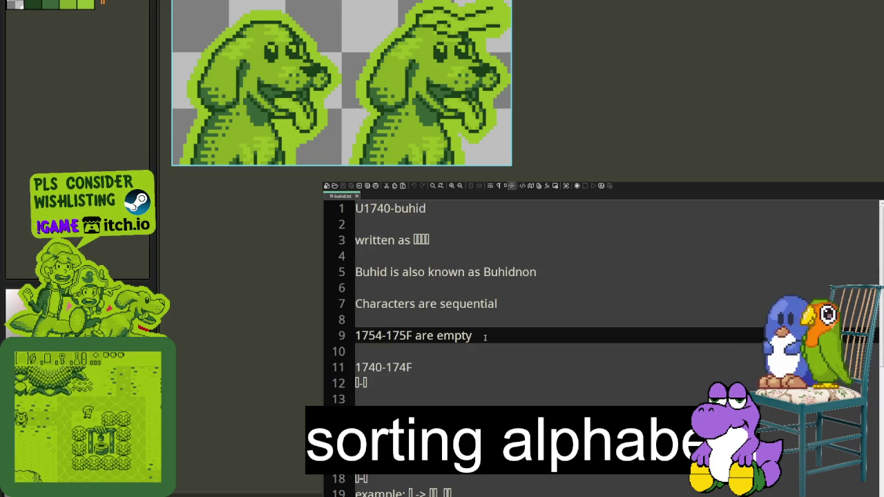
pyautogui.click(503, 303)
pyautogui.press('Return')
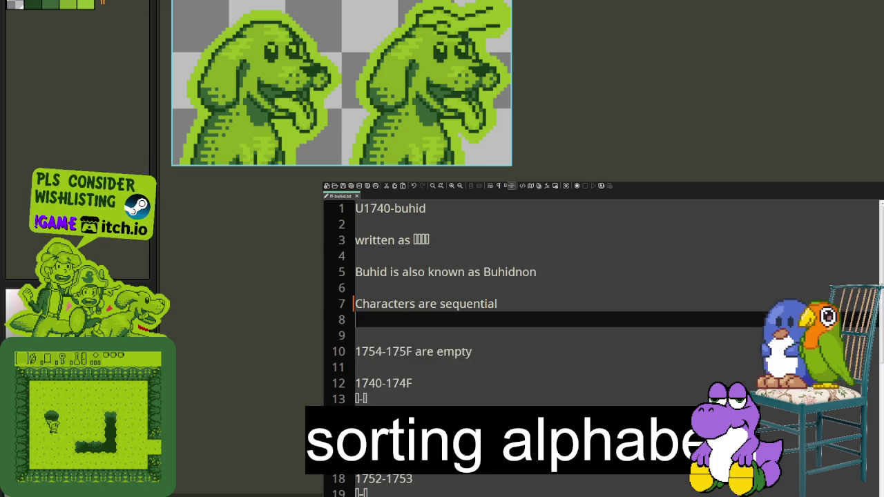
pyautogui.press('Return')
pyautogui.write('//Character or')
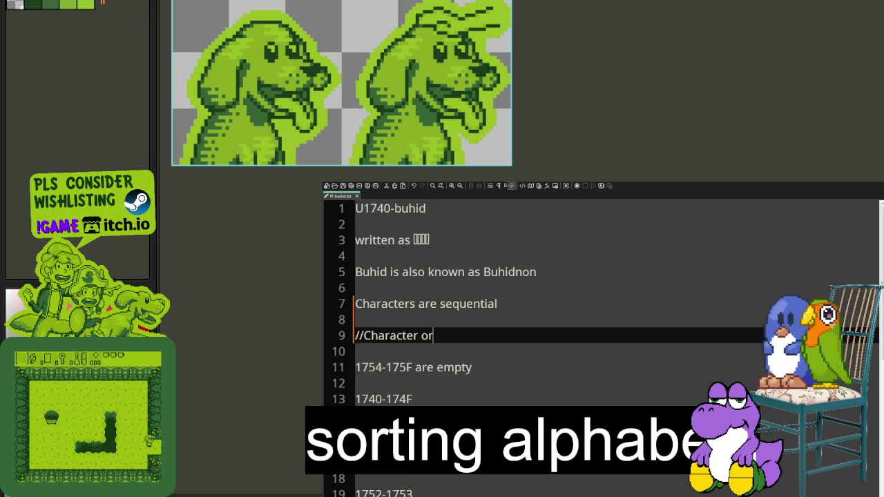
pyautogui.write('deR:')
pyautogui.press('Return')
pyautogui.press('Up')
pyautogui.press('BackSpace')
pyautogui.write('r:')
pyautogui.press('Down')
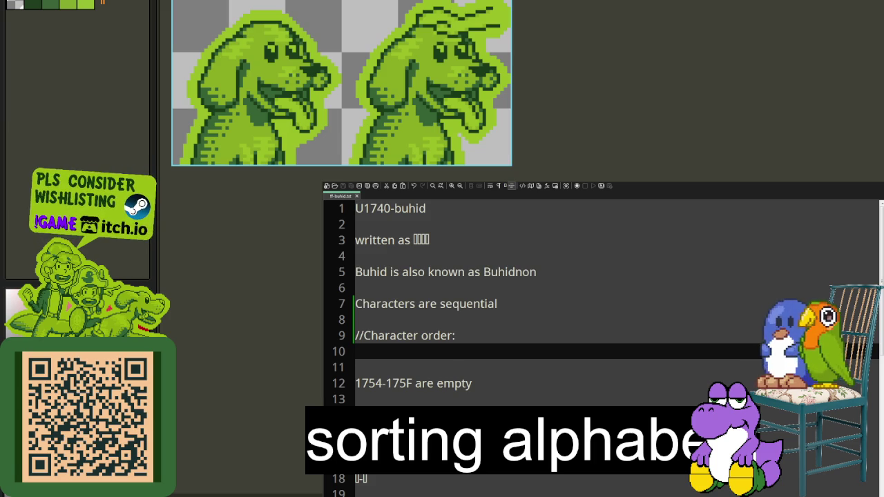
pyautogui.hotkey('ctrl', 'v')
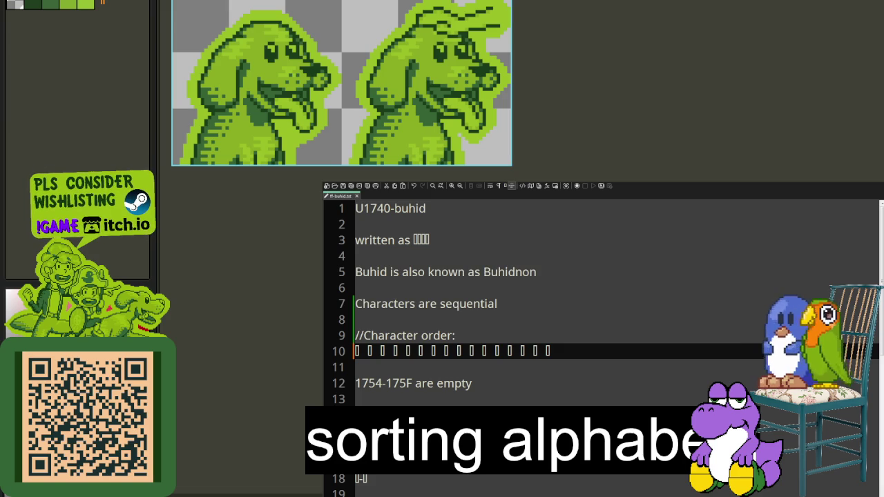
# Paste two more Buhid characters, delete the stray comma and prefix the row with '//'.
pyautogui.hotkey('ctrl', 'v')
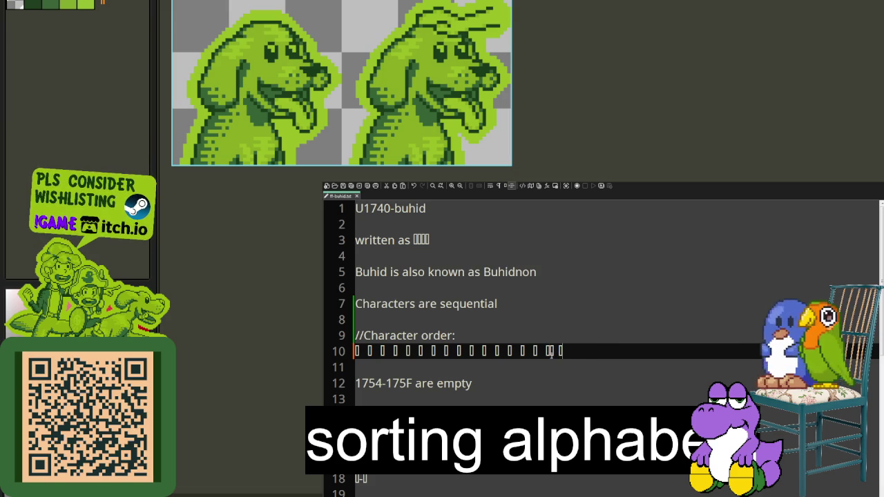
pyautogui.hotkey('ctrl', 'v')
pyautogui.click(561, 357)
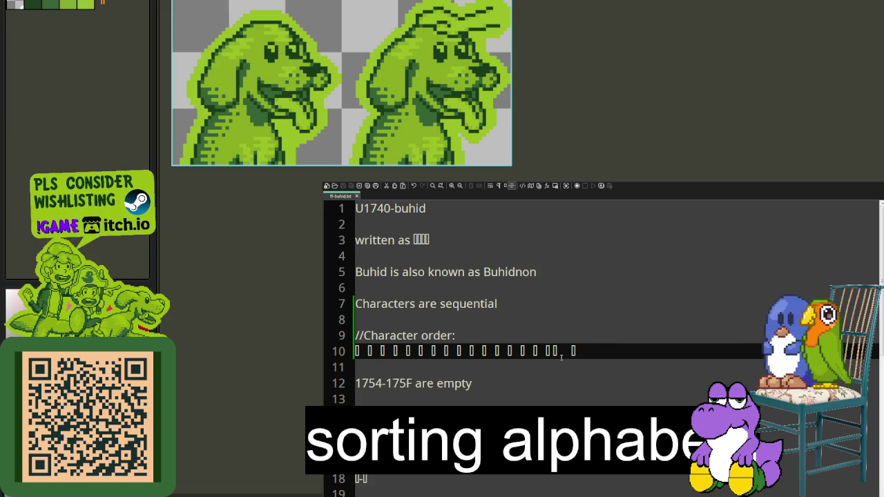
pyautogui.press('Delete')
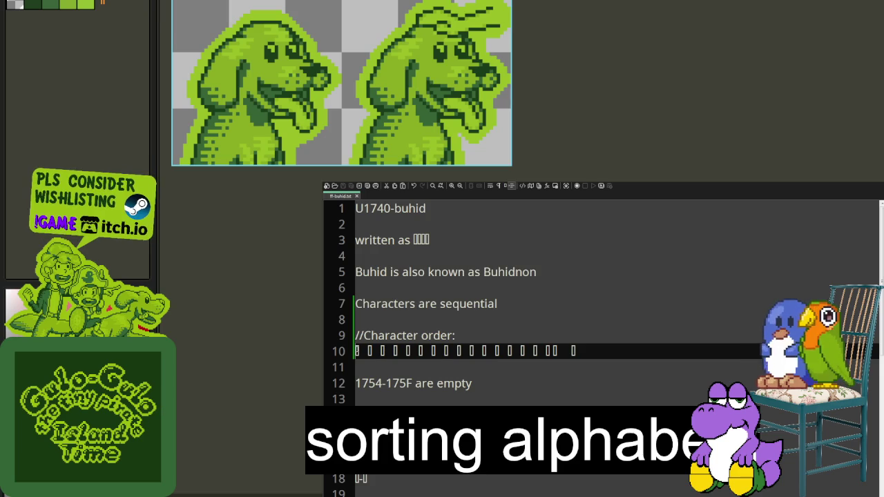
pyautogui.write('//')
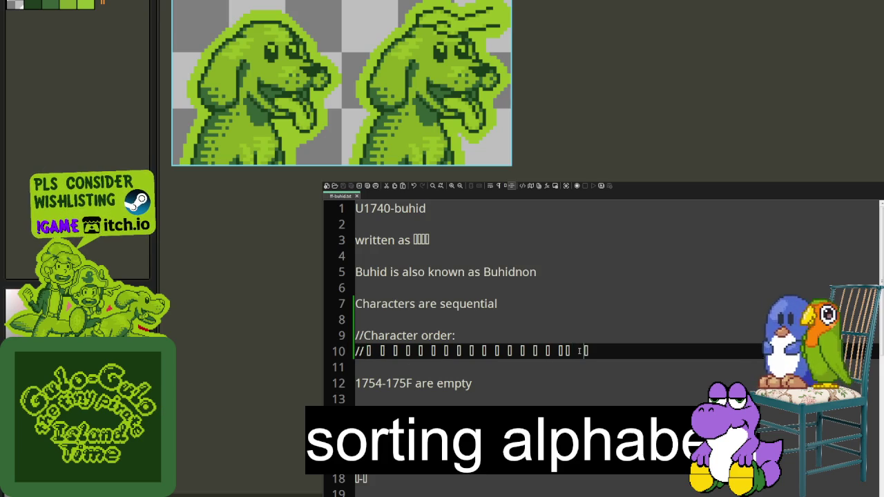
# Remove every space between the Buhid characters, then close the Buhid notes.
pyautogui.press('BackSpace')
pyautogui.press('BackSpace')
pyautogui.press('Left')
pyautogui.press('BackSpace')
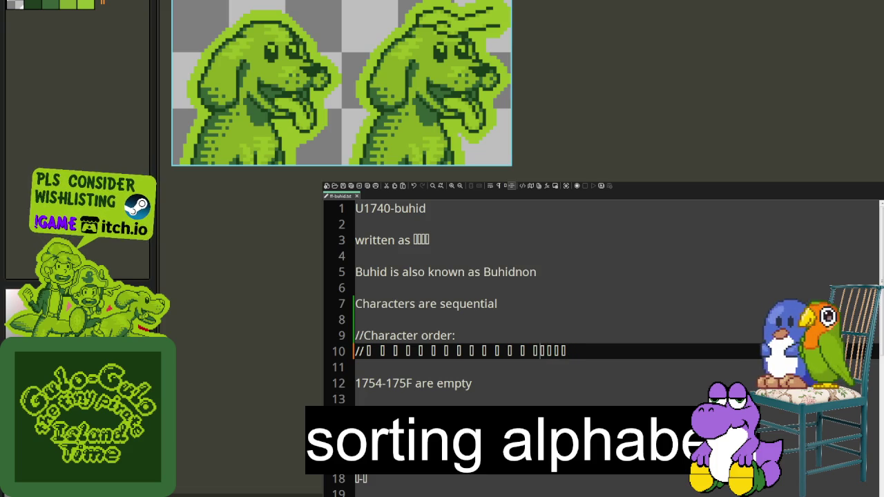
pyautogui.press('BackSpace')
pyautogui.press('BackSpace')
pyautogui.press('Left')
pyautogui.press('BackSpace')
pyautogui.press('BackSpace')
pyautogui.press('Left')
pyautogui.press('BackSpace')
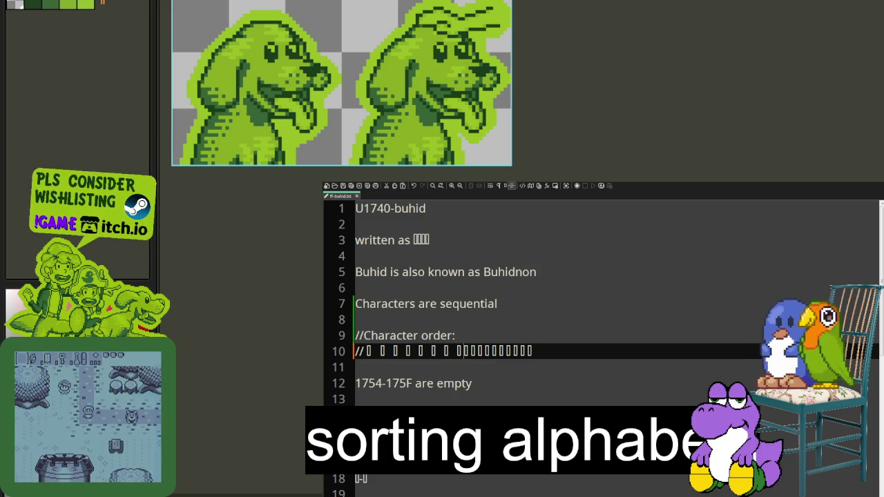
pyautogui.press('BackSpace')
pyautogui.press('Left')
pyautogui.press('BackSpace')
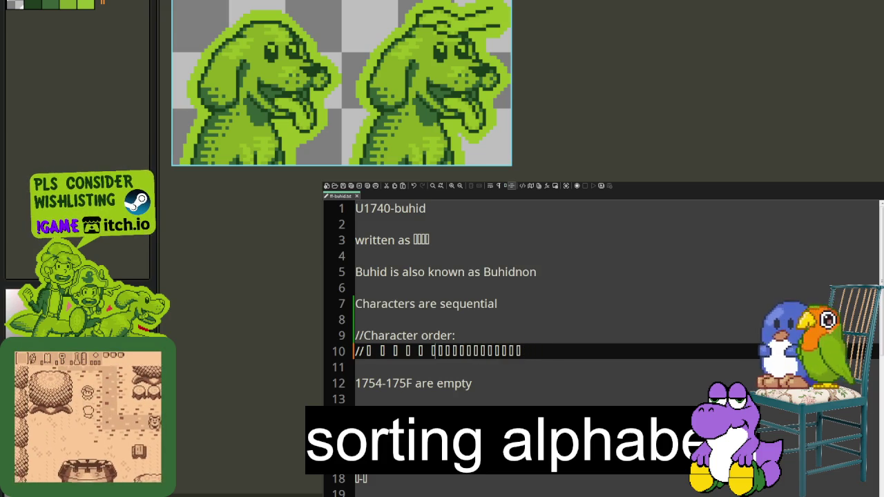
pyautogui.press('BackSpace')
pyautogui.press('Left')
pyautogui.press('BackSpace')
pyautogui.press('BackSpace')
pyautogui.press('Left')
pyautogui.press('BackSpace')
pyautogui.press('BackSpace')
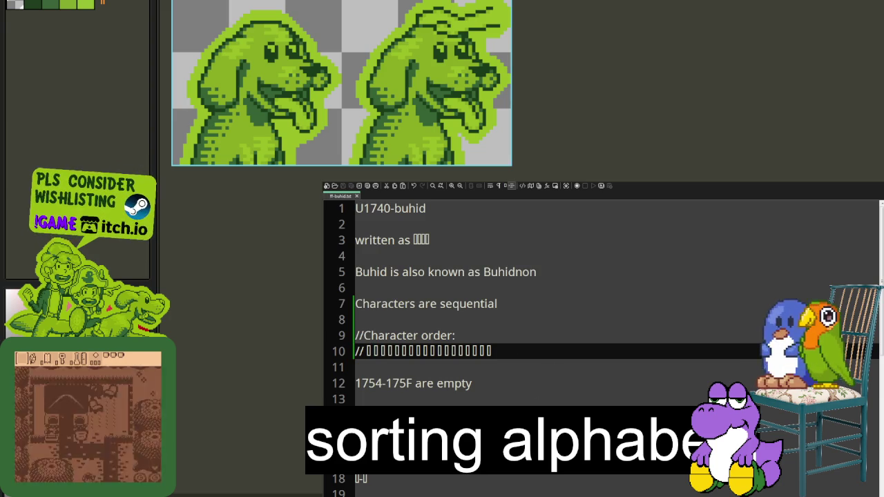
pyautogui.hotkey('ctrl', 'n')
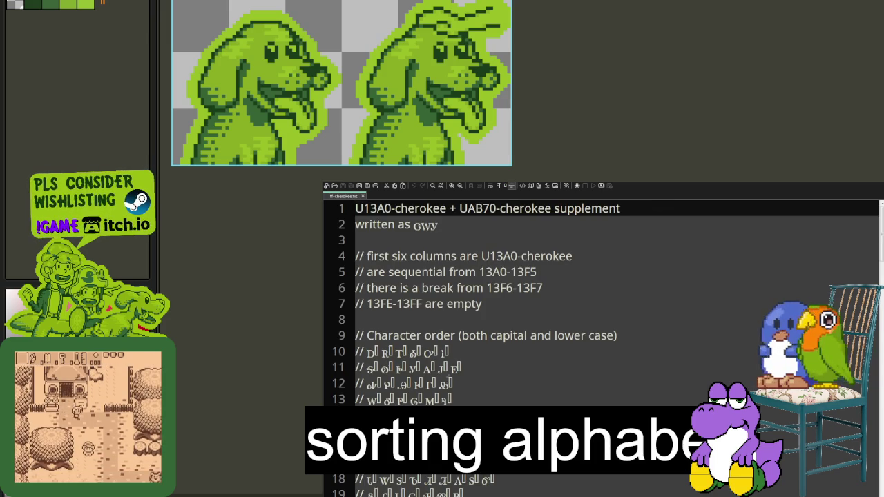
# Scroll through the Cherokee notes to review its character order rows.
pyautogui.scroll(-3, 601, 345)
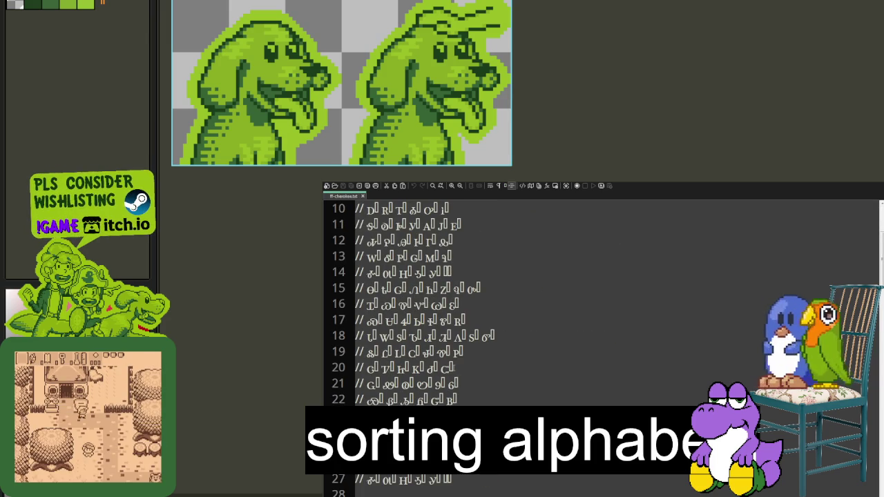
pyautogui.scroll(-1, 456, 368)
pyautogui.scroll(-1, 455, 368)
pyautogui.scroll(-6, 456, 368)
pyautogui.scroll(-2, 455, 368)
pyautogui.scroll(4, 455, 368)
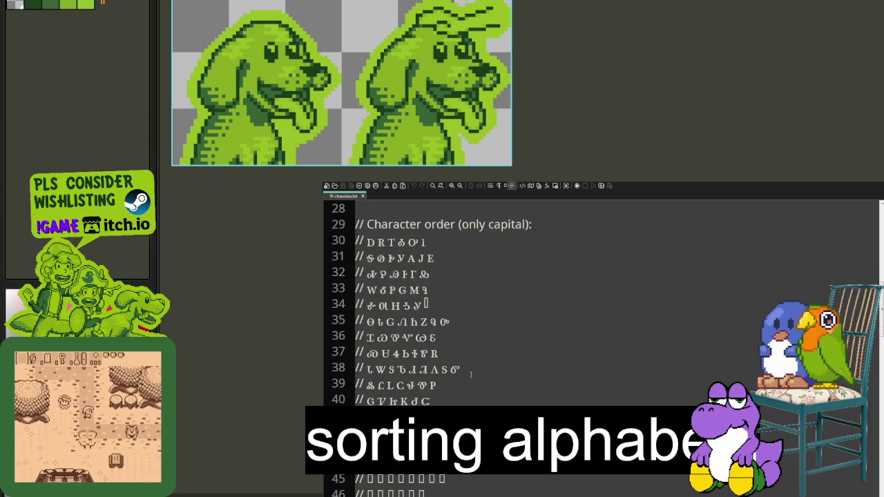
pyautogui.scroll(-3, 476, 367)
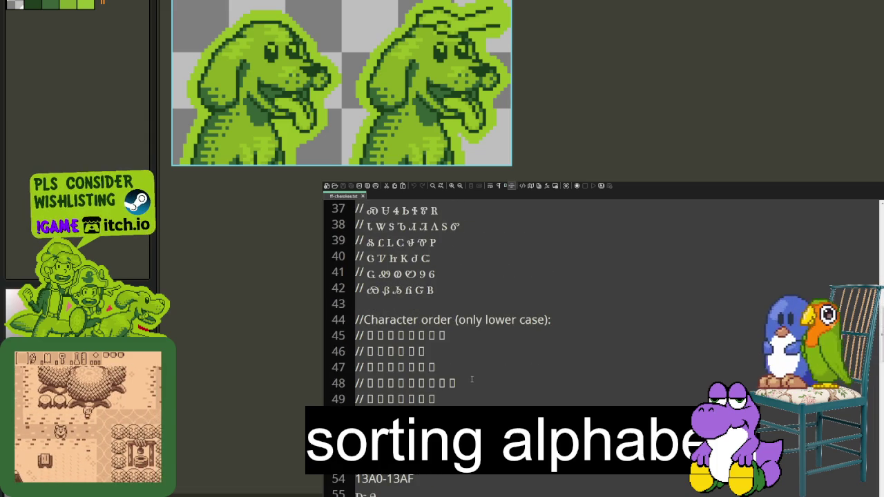
pyautogui.scroll(3, 469, 379)
pyautogui.scroll(3, 468, 378)
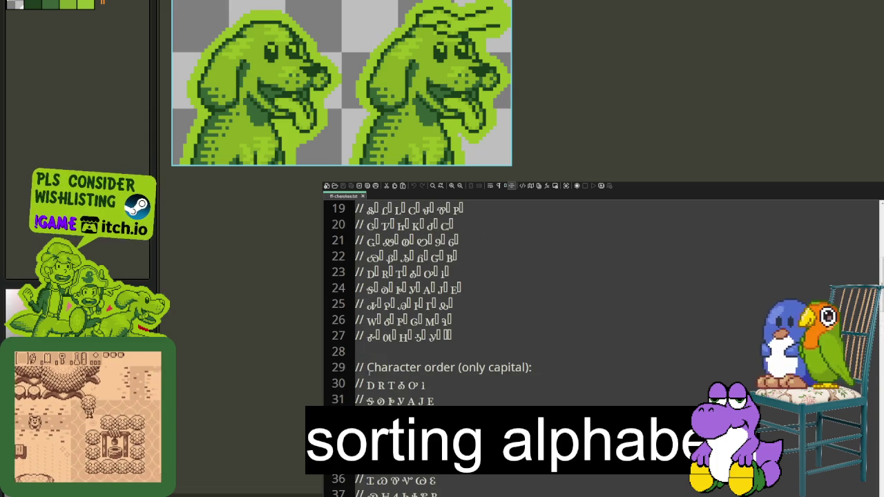
pyautogui.scroll(-2, 369, 366)
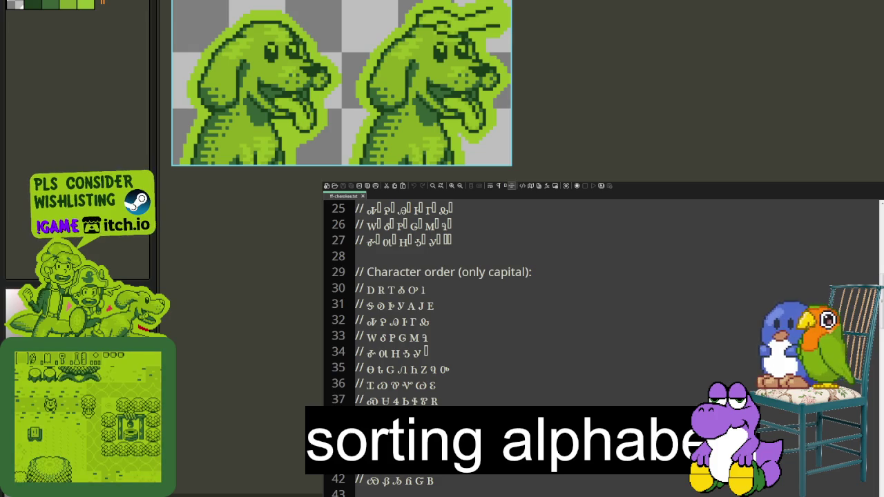
pyautogui.scroll(-2, 486, 408)
pyautogui.scroll(5, 453, 373)
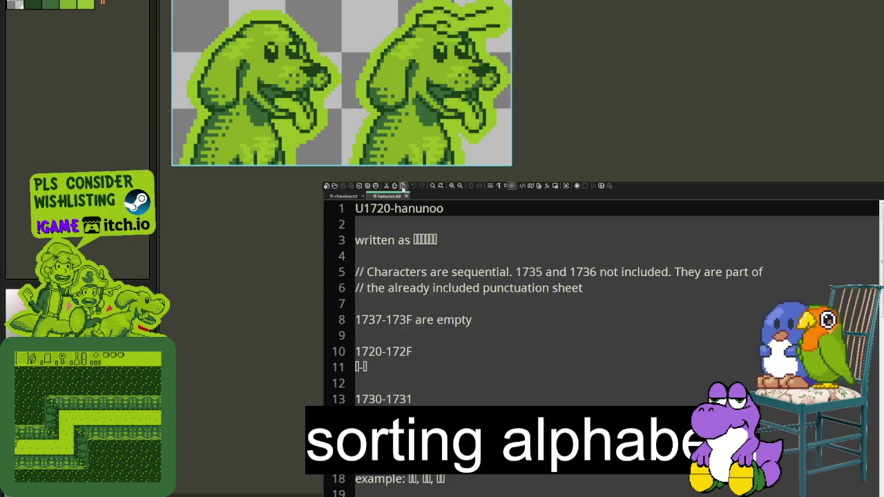
# Close the Cherokee notes and add a '//Character order:' heading with a '//' row beneath it.
pyautogui.click(359, 197)
pyautogui.click(592, 288)
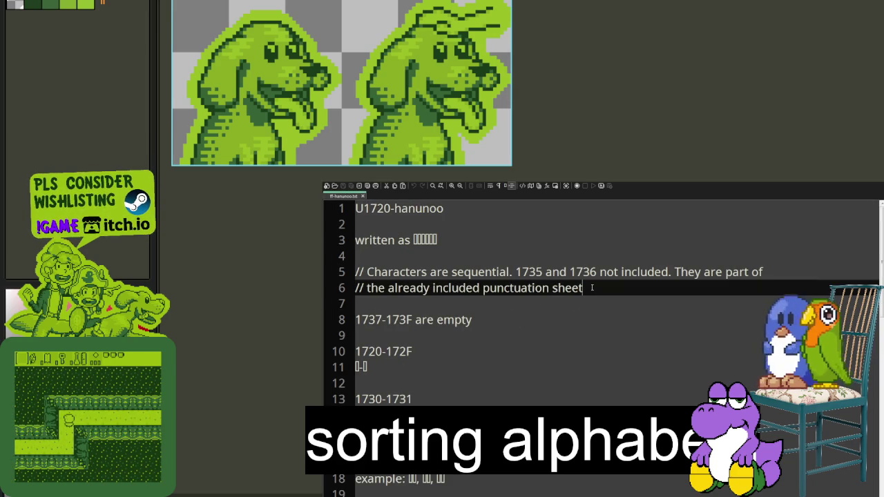
pyautogui.press('Return')
pyautogui.press('Return')
pyautogui.write('//')
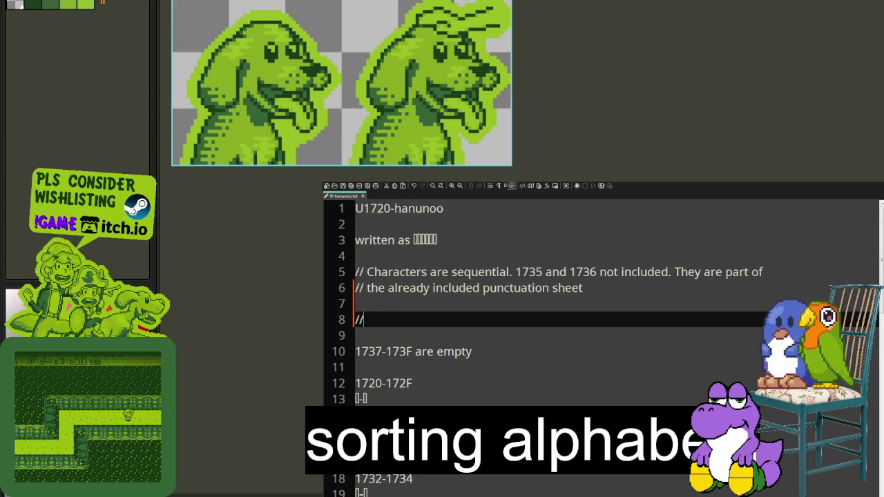
pyautogui.write(' Character order:')
pyautogui.press('Return')
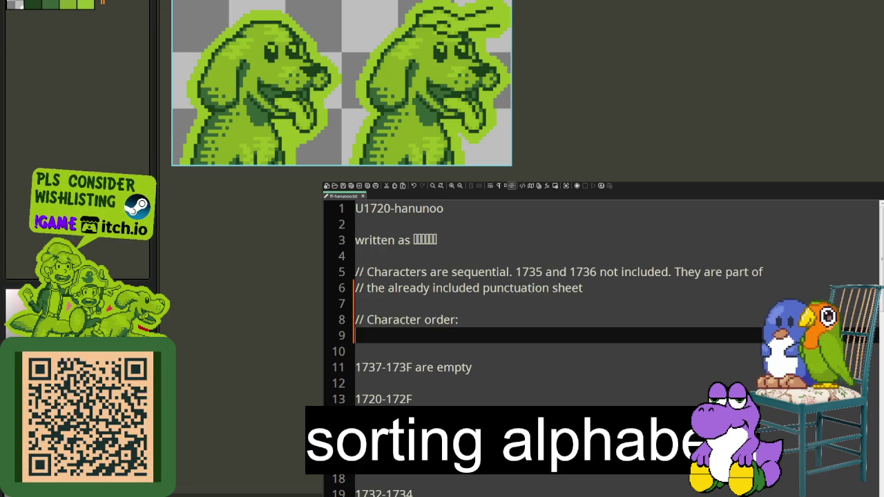
pyautogui.write('//')
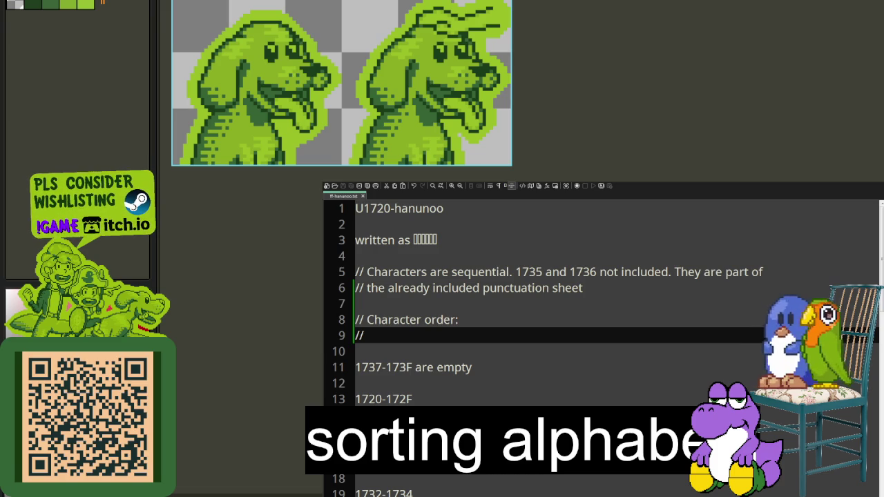
# Clear the old character list on line 10, ending on the Buhid notes.
pyautogui.click(491, 351)
pyautogui.hotkey('shift', 'Home')
pyautogui.press('BackSpace')
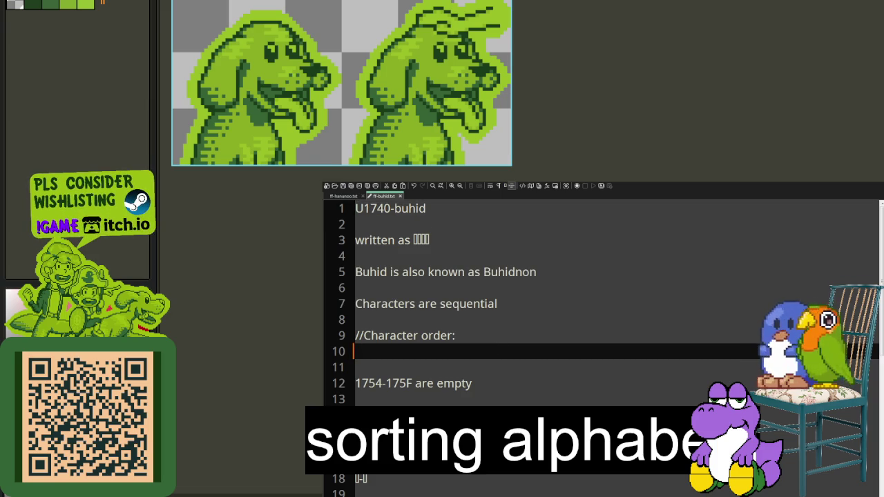
pyautogui.hotkey('ctrl', 'Tab')
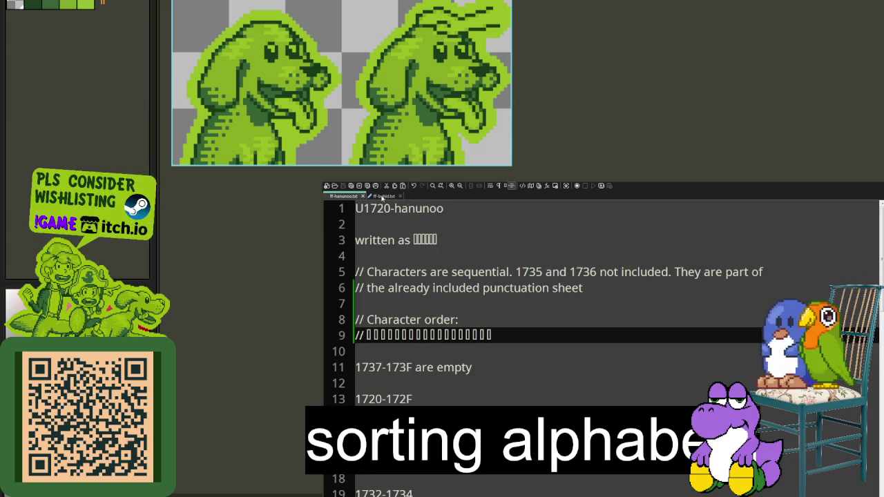
pyautogui.hotkey('ctrl', 'Tab')
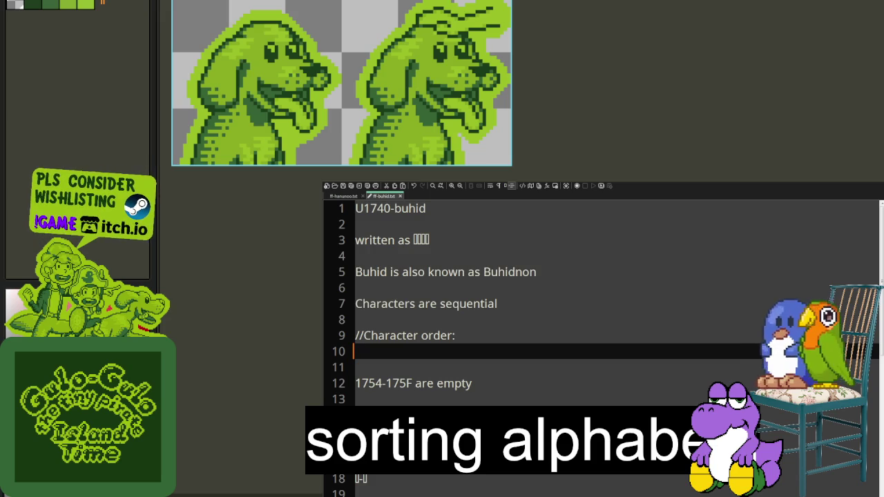
# Start line 10 with '//' and paste the Buhid characters, adding ᝒ ᝓ at the end.
pyautogui.write('//')
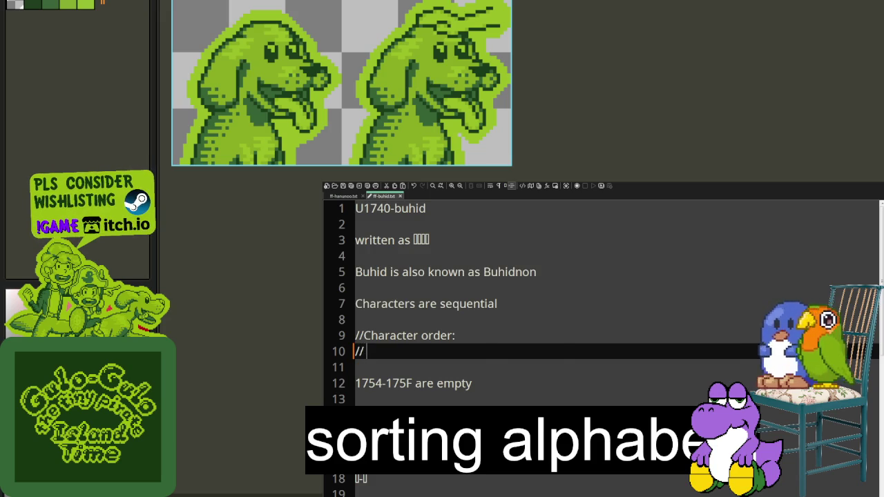
pyautogui.hotkey('ctrl', 'v')
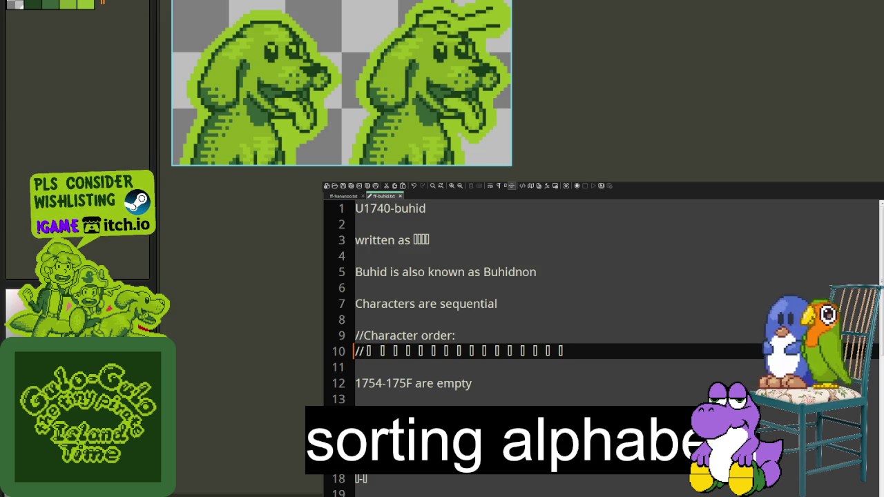
pyautogui.write('ᝒ ᝓ')
# Delete all spaces between the Buhid characters, then switch to and close the Hanunoo notes.
pyautogui.click(580, 350)
pyautogui.press('BackSpace')
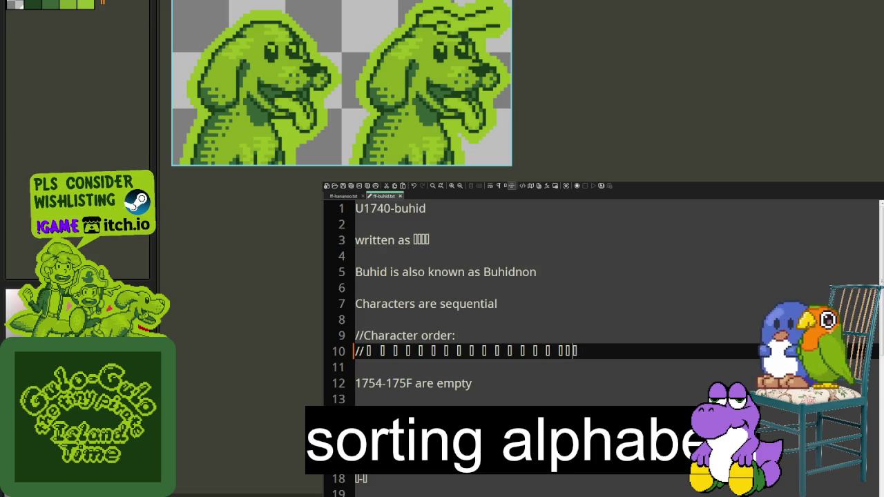
pyautogui.press('Left')
pyautogui.press('BackSpace')
pyautogui.press('BackSpace')
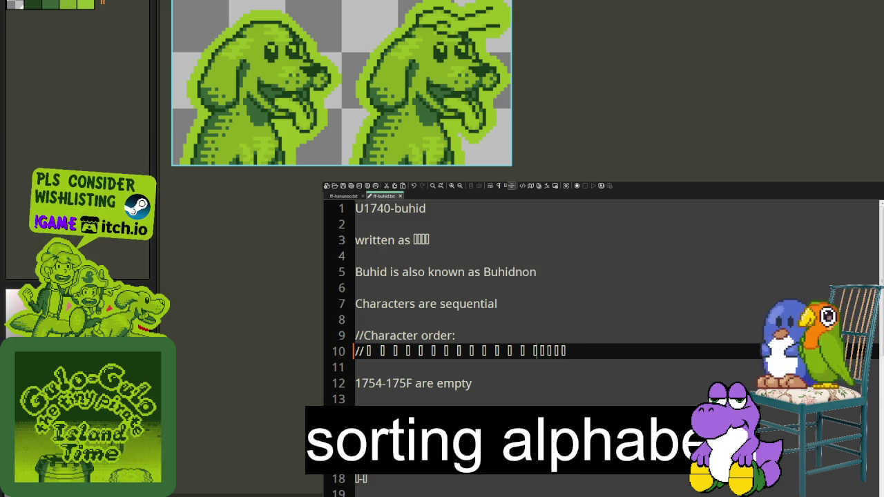
pyautogui.press('Left')
pyautogui.press('BackSpace')
pyautogui.press('Left')
pyautogui.press('BackSpace')
pyautogui.press('Left')
pyautogui.press('BackSpace')
pyautogui.press('Left')
pyautogui.press('BackSpace')
pyautogui.press('Left')
pyautogui.press('BackSpace')
pyautogui.press('Left')
pyautogui.press('BackSpace')
pyautogui.press('Left')
pyautogui.press('BackSpace')
pyautogui.press('Left')
pyautogui.press('BackSpace')
pyautogui.press('Left')
pyautogui.press('BackSpace')
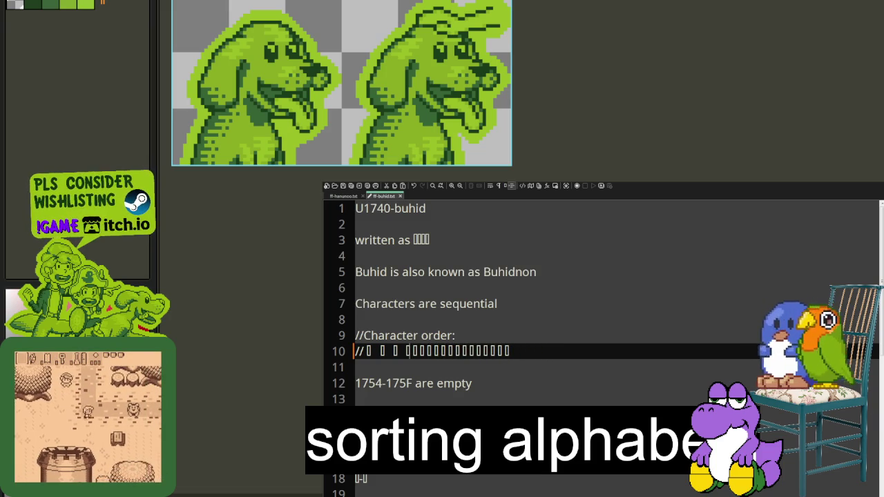
pyautogui.press('Left')
pyautogui.press('BackSpace')
pyautogui.press('Left')
pyautogui.press('BackSpace')
pyautogui.press('Left')
pyautogui.press('BackSpace')
pyautogui.press('Left')
pyautogui.press('BackSpace')
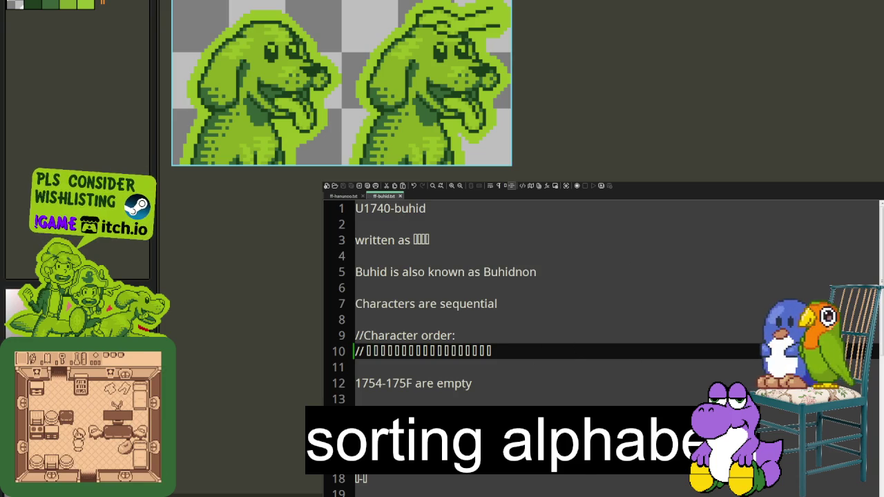
pyautogui.click(340, 197)
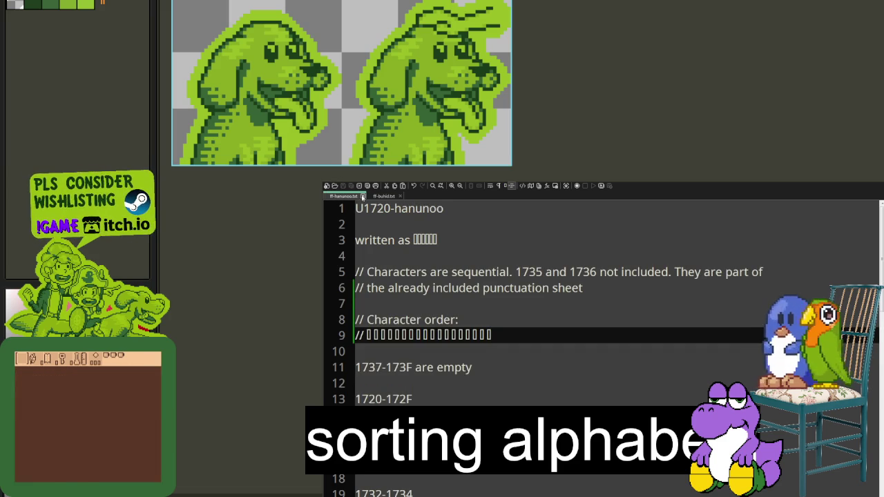
pyautogui.click(362, 197)
# Close the Buhid notes and place the caret after 'Characters are sequential' in the Tagalog notes.
pyautogui.click(358, 198)
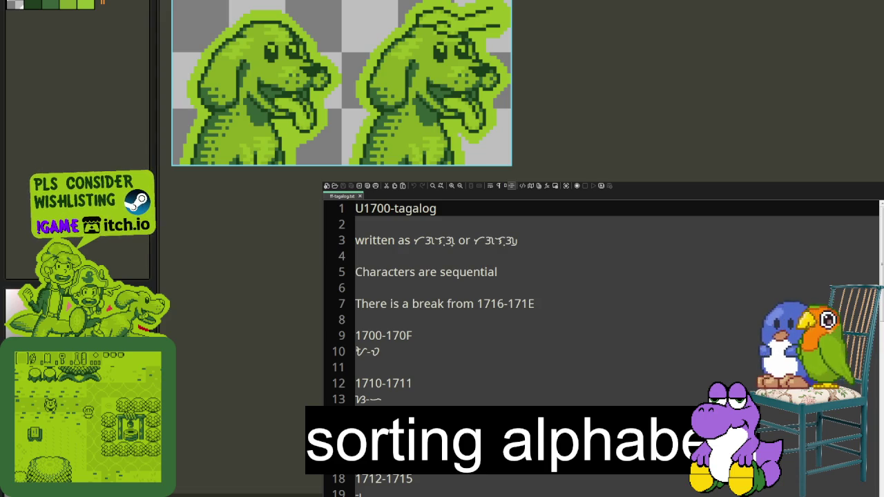
pyautogui.click(371, 362)
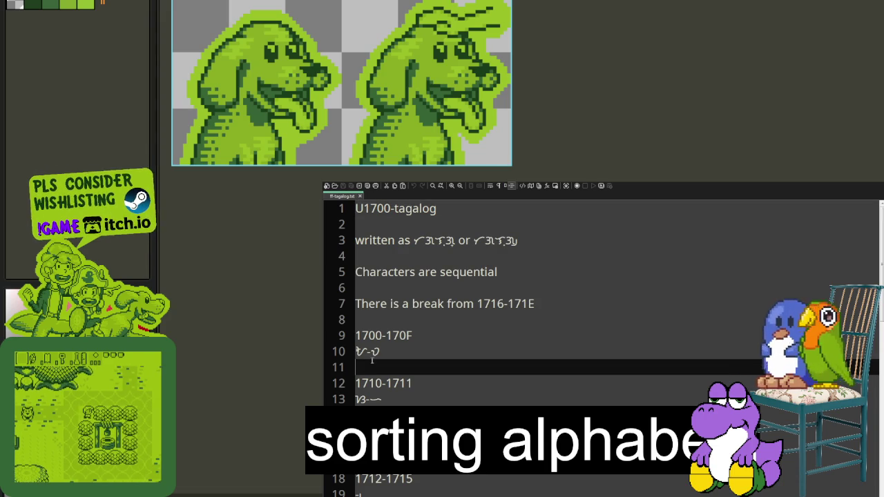
pyautogui.click(558, 304)
pyautogui.click(498, 272)
# Add a '//Character order:' heading and paste a row of Baybayin characters beneath it.
pyautogui.press('Return')
pyautogui.press('Return')
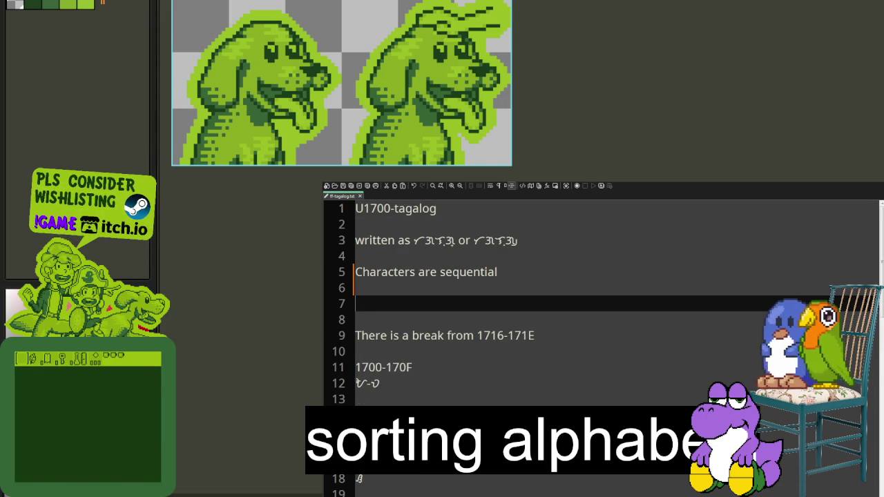
pyautogui.write('//cha')
pyautogui.press('BackSpace')
pyautogui.press('BackSpace')
pyautogui.press('BackSpace')
pyautogui.write('Character order:')
pyautogui.press('Return')
pyautogui.hotkey('ctrl', 'v')
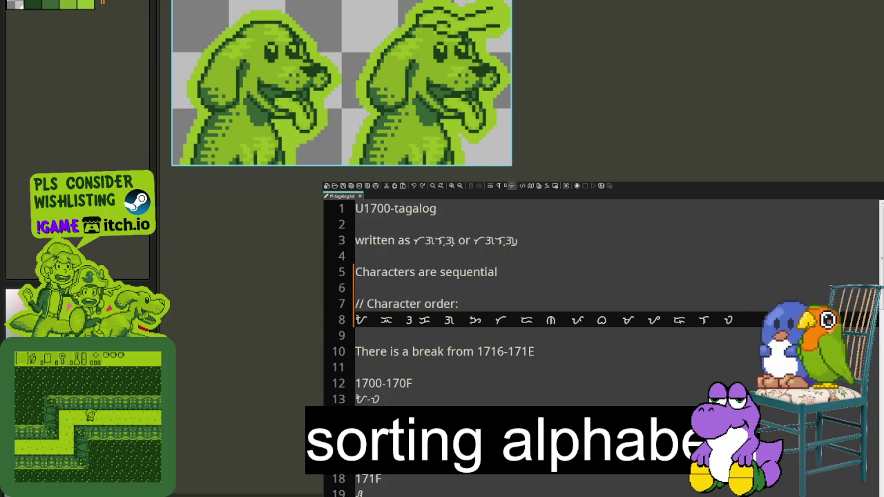
# Prefix the Baybayin row on line 8 with // and close the gaps between its first characters.
pyautogui.write('//')
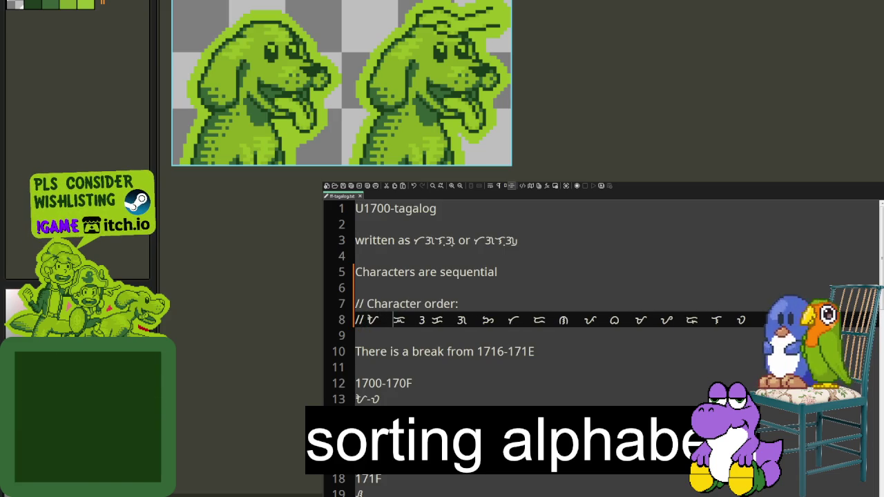
pyautogui.press('Right')
pyautogui.press('Delete')
pyautogui.press('BackSpace')
pyautogui.press('Right')
pyautogui.press('BackSpace')
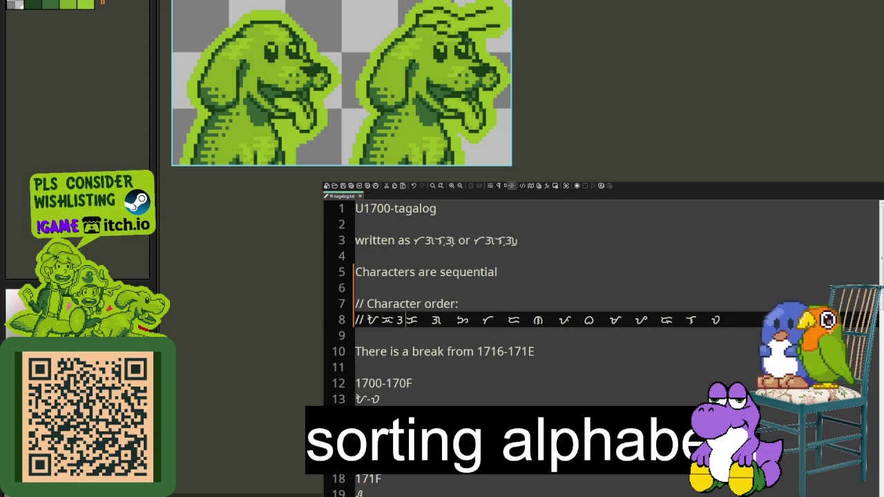
pyautogui.press('BackSpace')
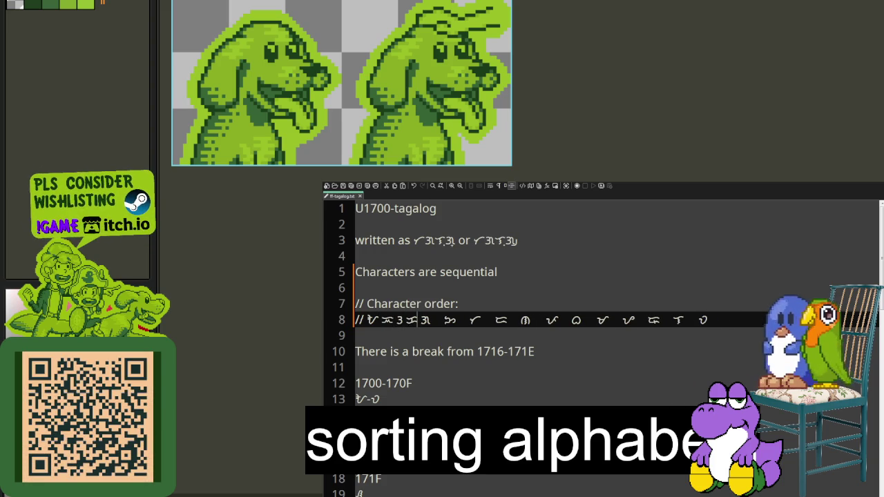
pyautogui.press('Delete')
pyautogui.press('Right')
pyautogui.press('Right')
pyautogui.press('BackSpace')
pyautogui.press('Right')
pyautogui.press('BackSpace')
# Remove the remaining spaces in the Baybayin row, around the circle-shaped character to the end.
pyautogui.press('Right')
pyautogui.press('Right')
pyautogui.press('Right')
pyautogui.press('BackSpace')
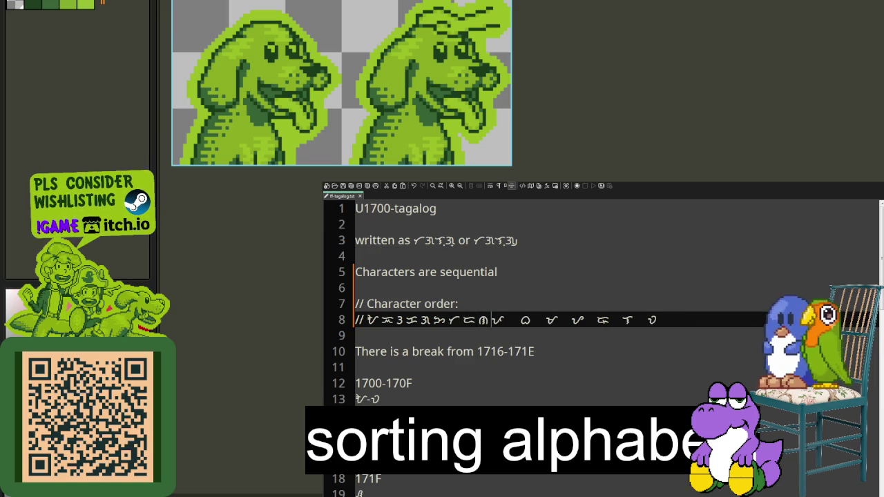
pyautogui.press('Right')
pyautogui.press('BackSpace')
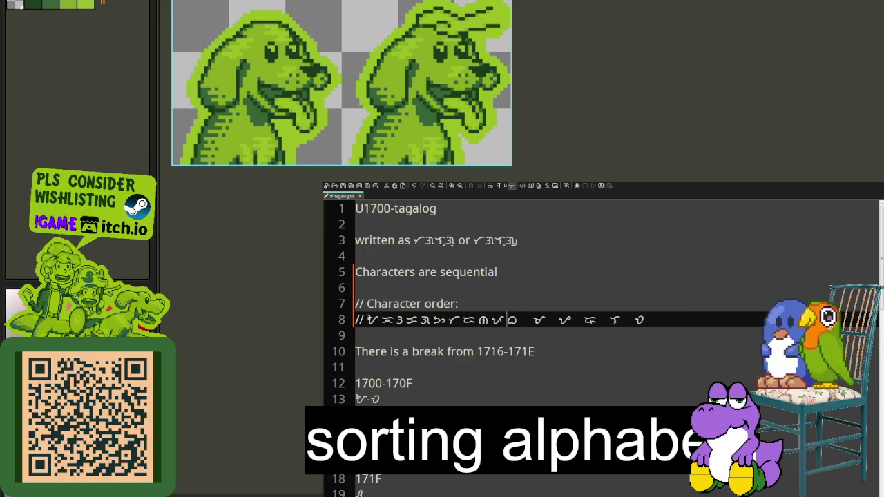
pyautogui.press('BackSpace')
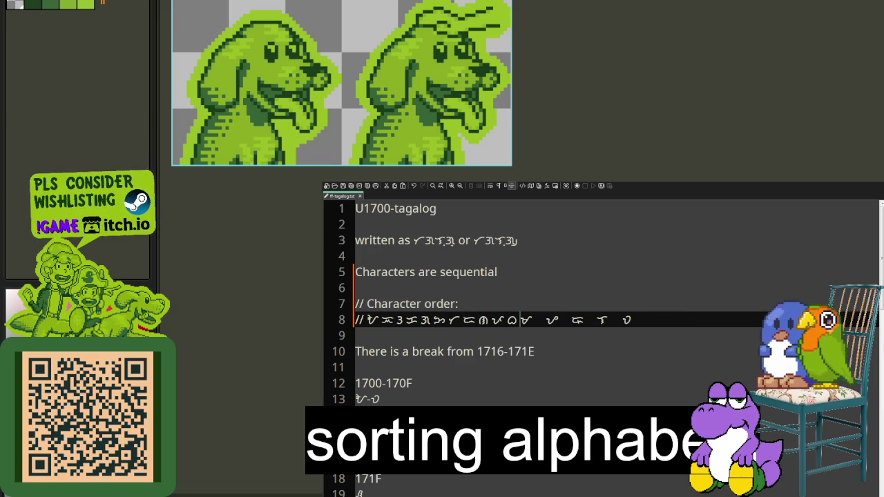
pyautogui.press('BackSpace')
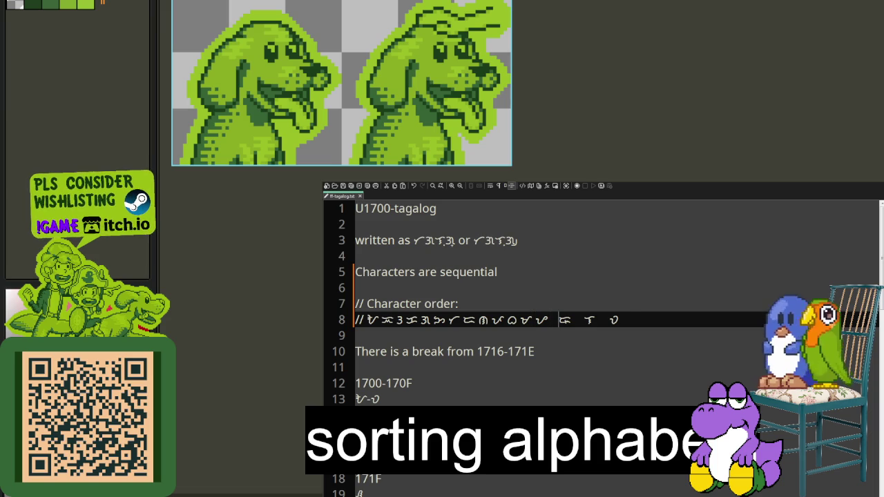
pyautogui.press('BackSpace')
pyautogui.press('BackSpace')
pyautogui.press('Right')
pyautogui.press('Delete')
pyautogui.press('BackSpace')
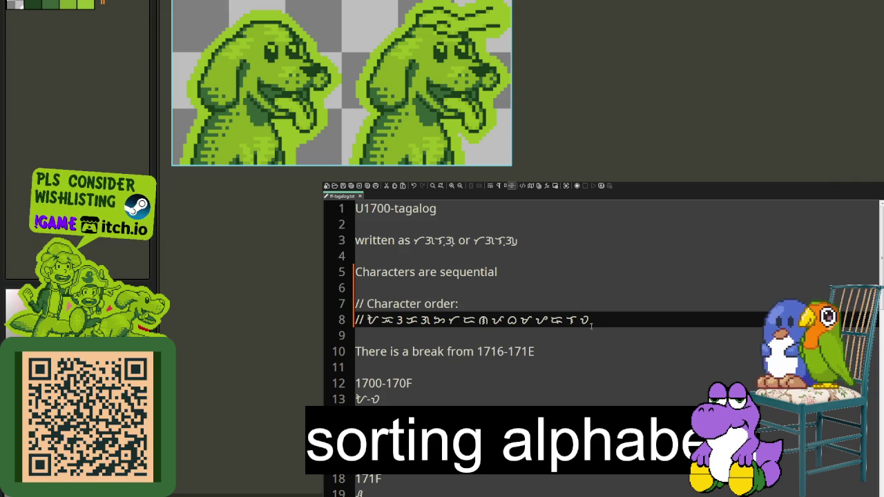
# Paste two more Baybayin characters into the row and close the Tagalog notes.
pyautogui.write('ᜟ')
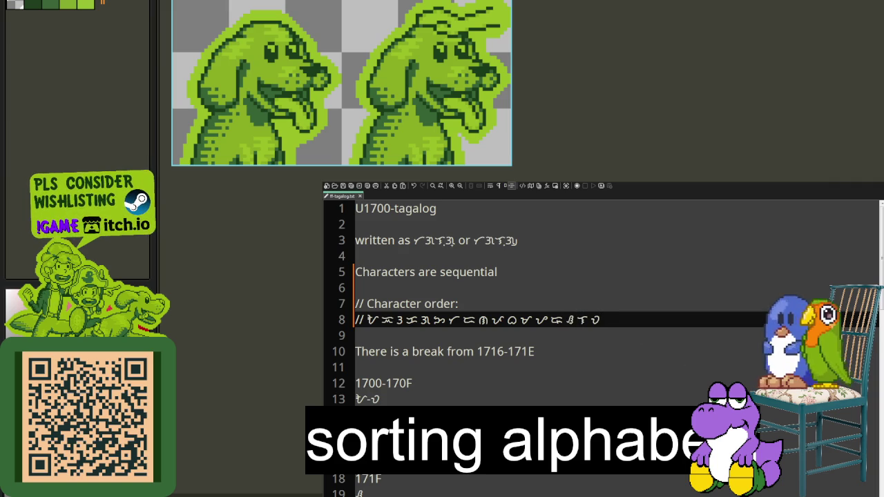
pyautogui.hotkey('ctrl', 'v')
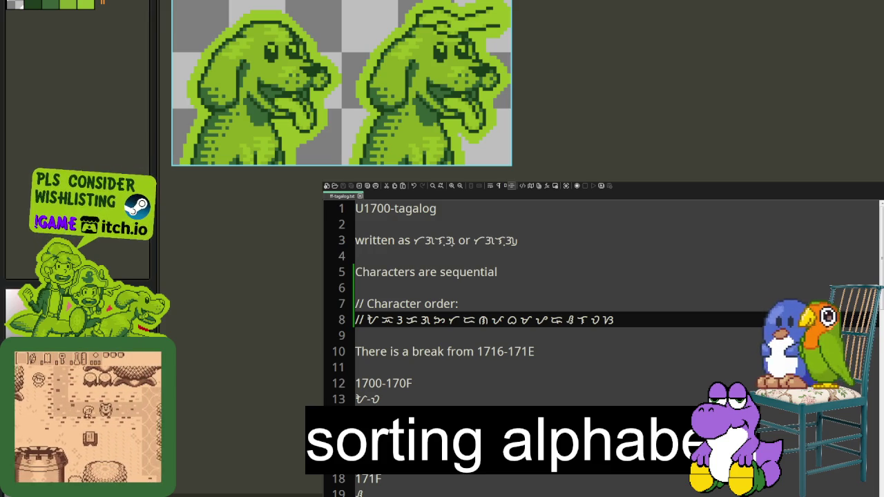
pyautogui.hotkey('ctrl', 'w')
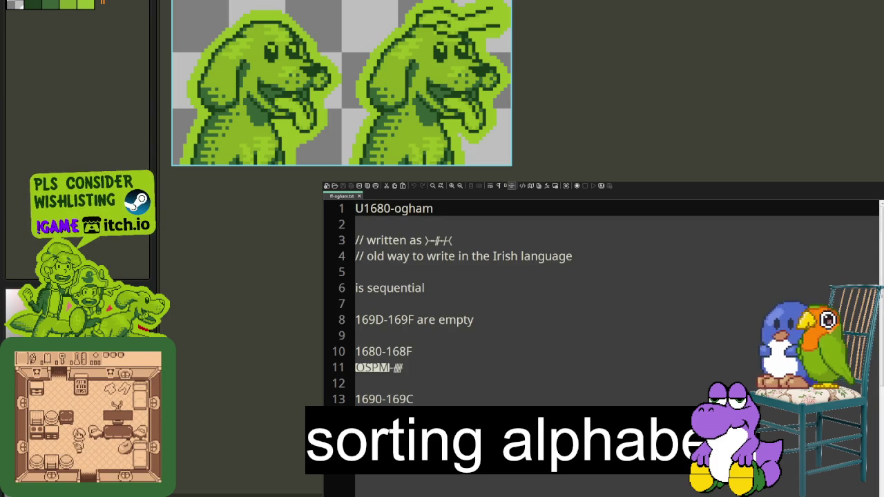
# Below line 4, add a '// Character order:' heading and a // row of pasted ogham characters.
pyautogui.click(582, 263)
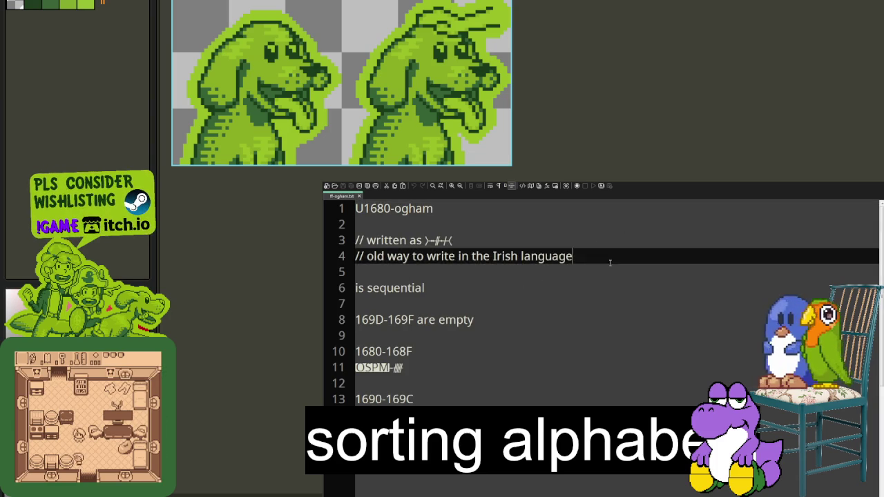
pyautogui.press('Return')
pyautogui.press('Return')
pyautogui.write('//')
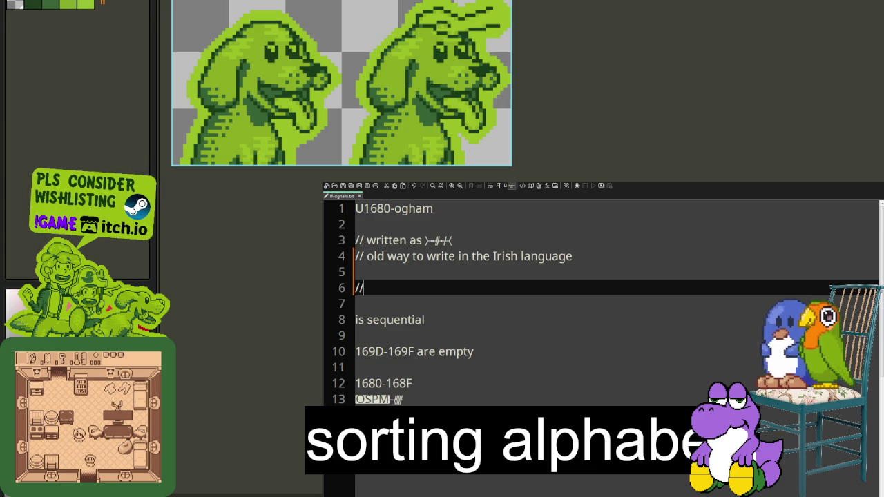
pyautogui.write(' Character ordeR:')
pyautogui.press('Return')
pyautogui.write('/')
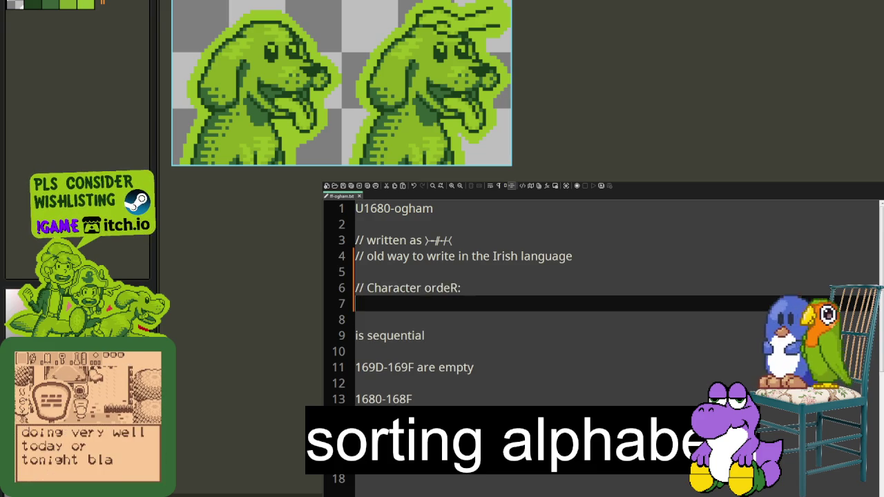
pyautogui.write('/')
pyautogui.hotkey('ctrl', 'v')
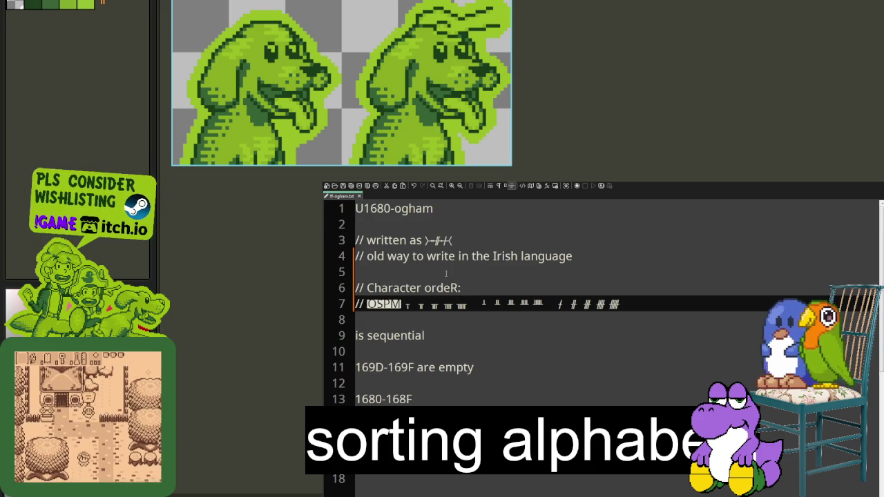
pyautogui.click(455, 288)
pyautogui.press('BackSpace')
pyautogui.write('r')
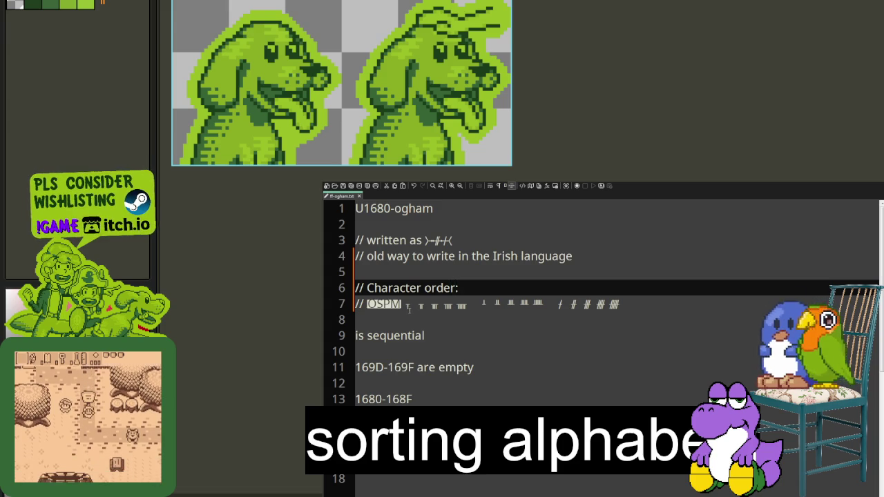
pyautogui.click(405, 306)
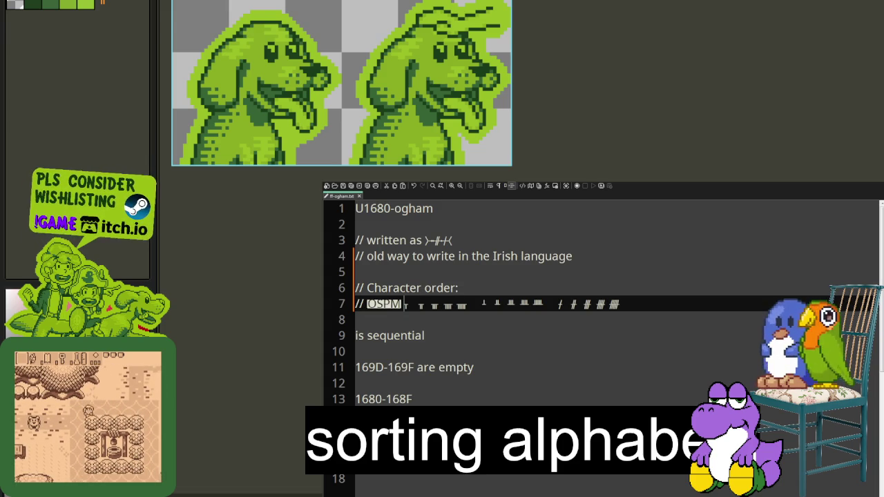
# Join the first ogham letters in the row, closing the gaps up to ᚆ.
pyautogui.press('Right')
pyautogui.press('Delete')
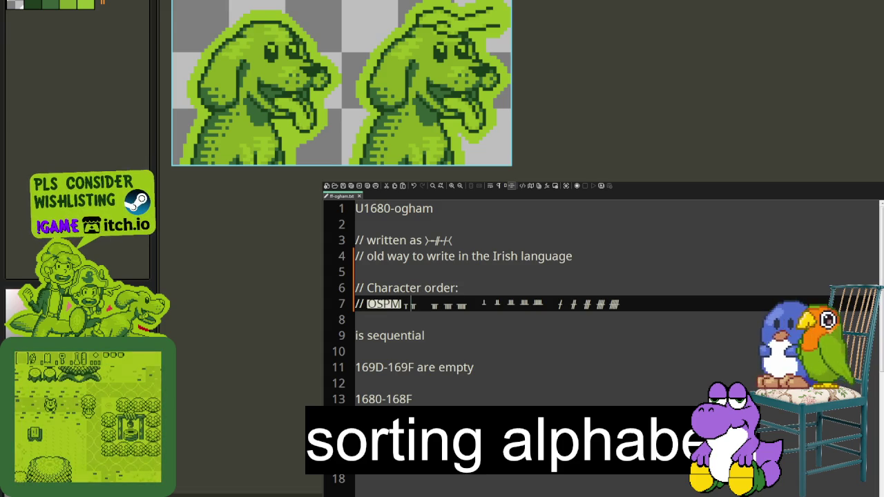
pyautogui.press('Right')
pyautogui.press('Right')
pyautogui.press('BackSpace')
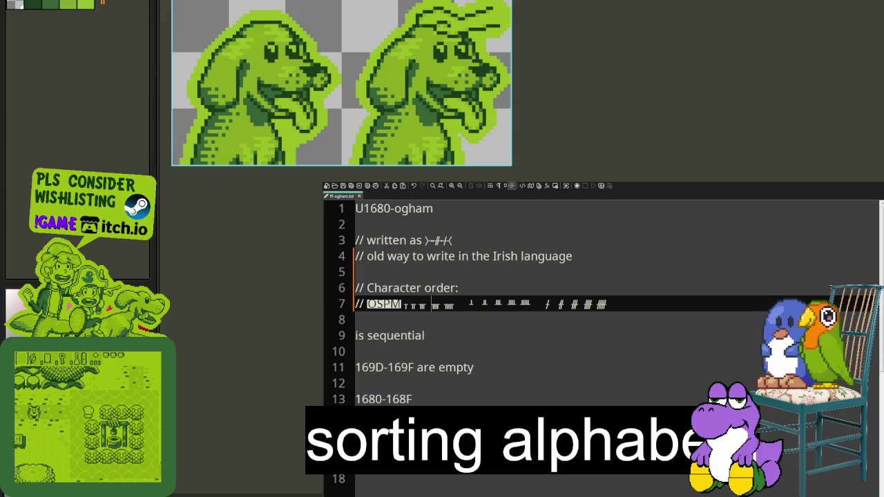
pyautogui.press('Right')
pyautogui.press('Delete')
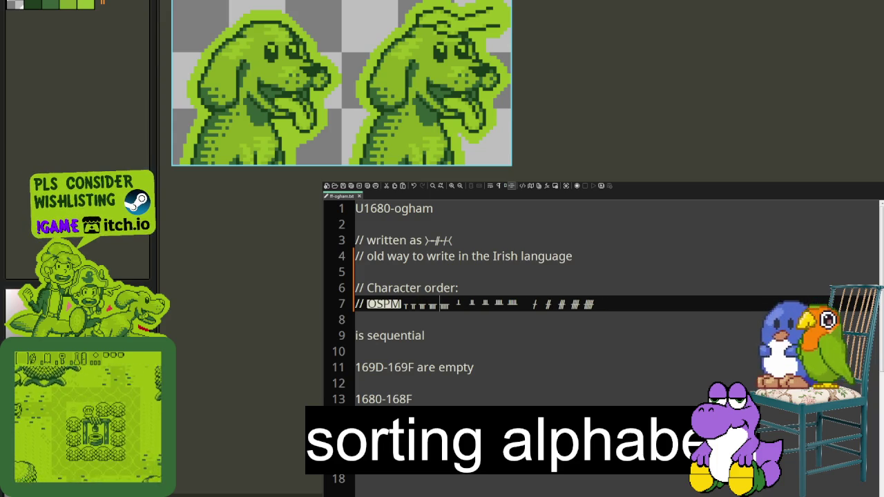
pyautogui.press('Right')
pyautogui.press('Delete')
pyautogui.press('Delete')
pyautogui.press('Right')
pyautogui.press('Right')
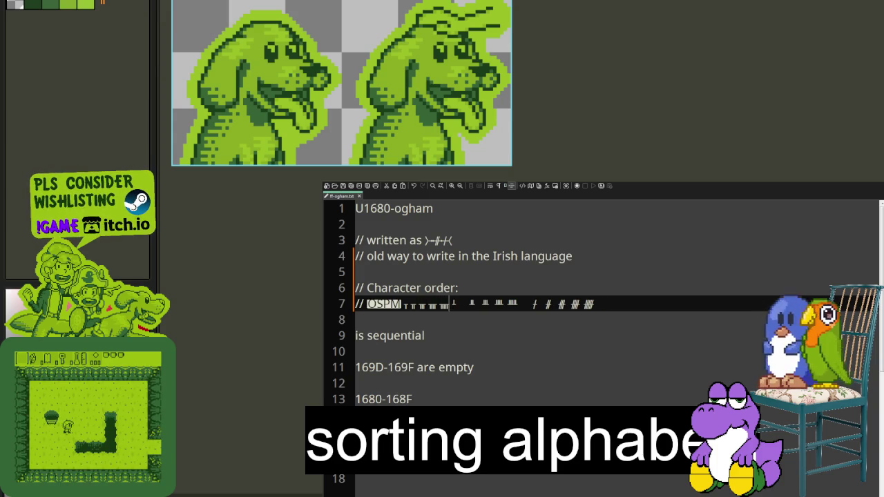
pyautogui.press('Delete')
# Close the remaining gaps between ogham letters, from ᚋ through the last letter.
pyautogui.press('Right')
pyautogui.press('Right')
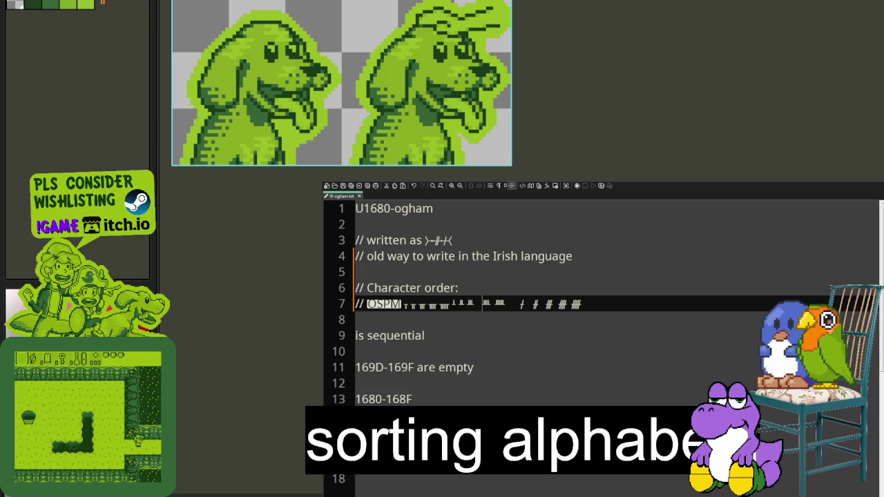
pyautogui.press('Right')
pyautogui.press('Delete')
pyautogui.press('Right')
pyautogui.press('Delete')
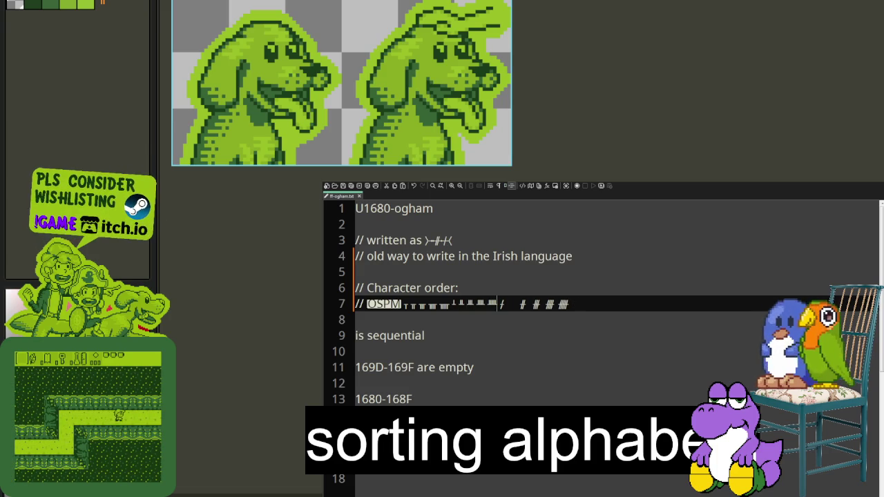
pyautogui.press('Right')
pyautogui.press('Right')
pyautogui.press('Delete')
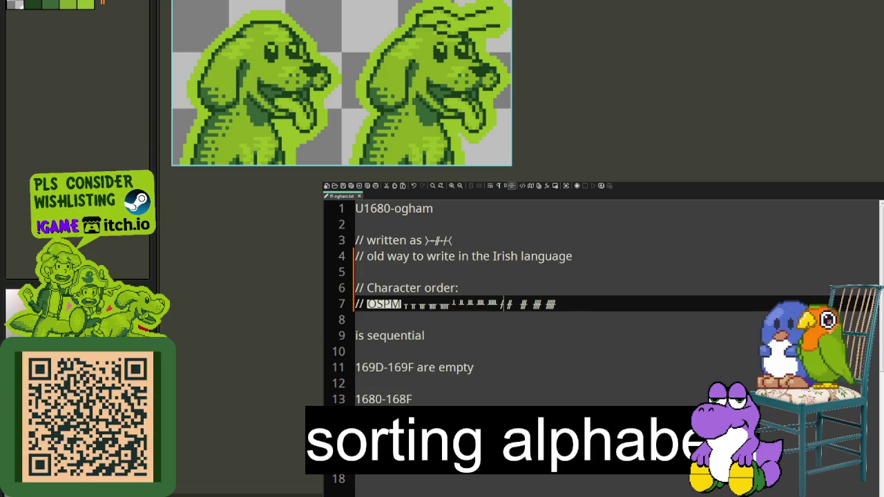
pyautogui.press('Right')
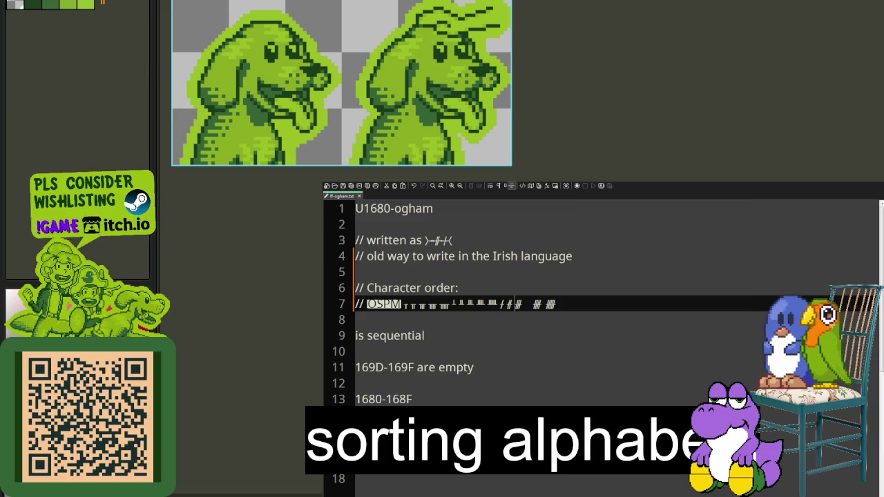
pyautogui.press('Delete')
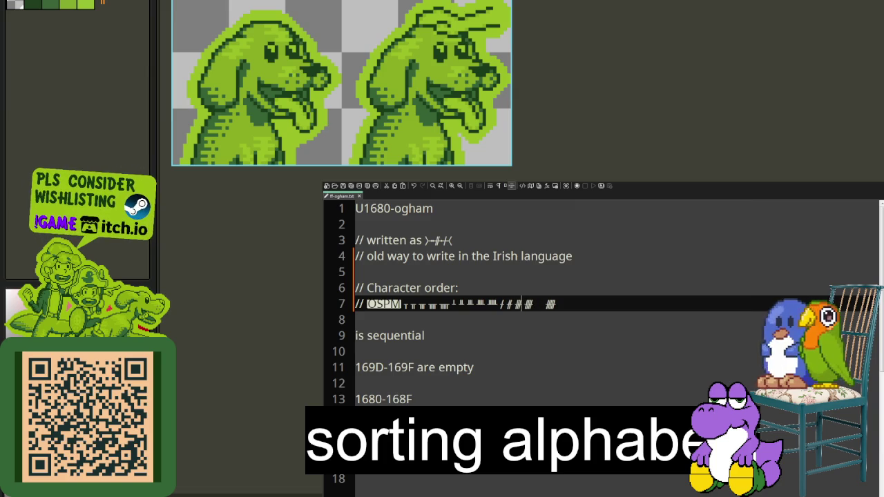
pyautogui.press('Delete')
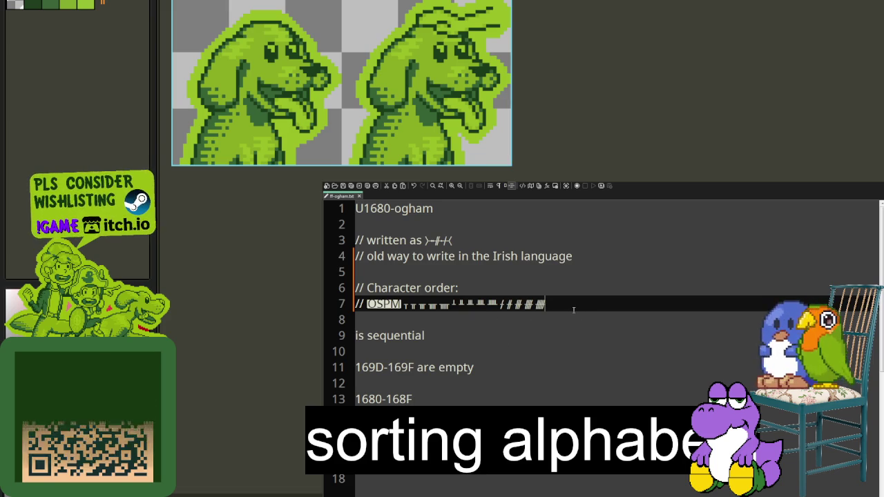
# Append the remaining ogham symbols with '----' dashes, join them without gaps, and save.
pyautogui.hotkey('ctrl', 'v')
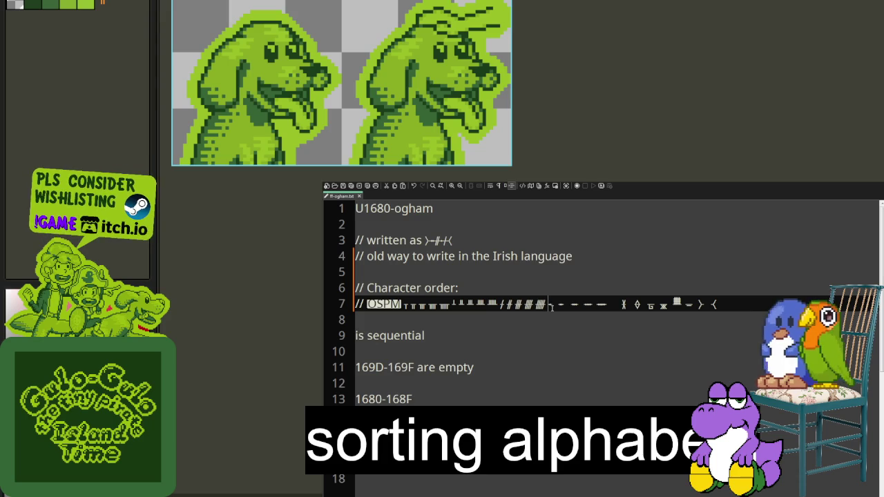
pyautogui.write('-----')
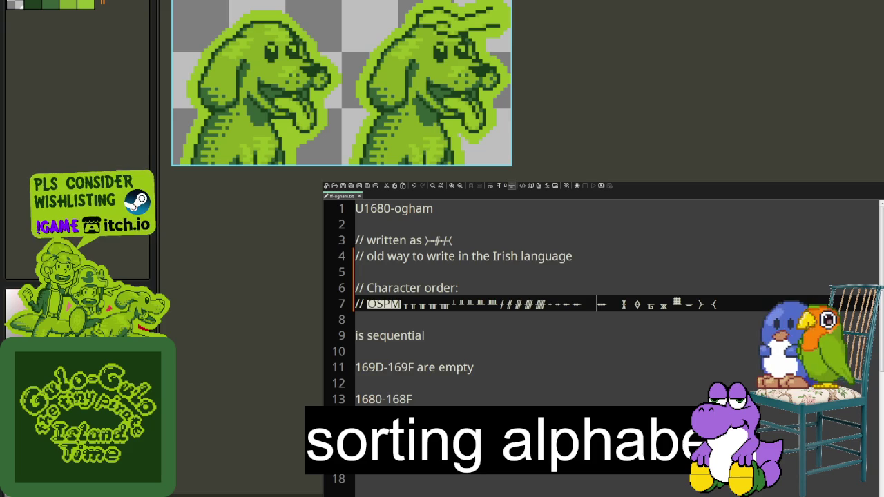
pyautogui.press('Delete')
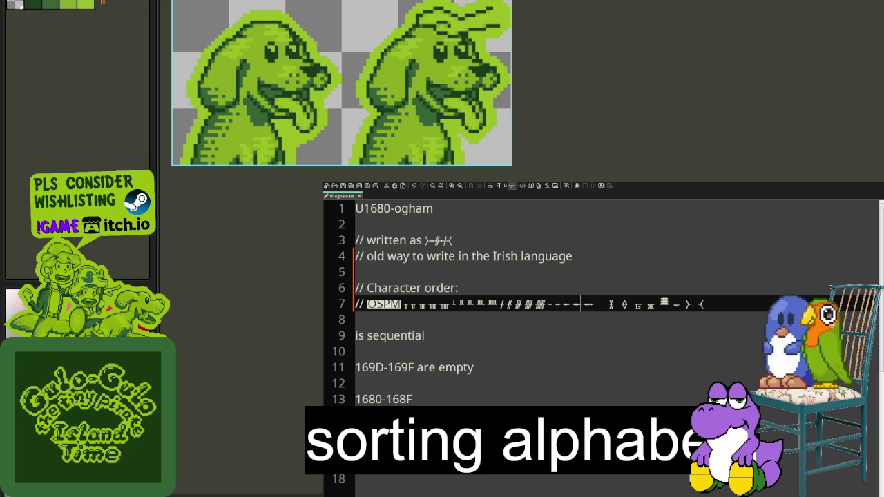
pyautogui.press('Right')
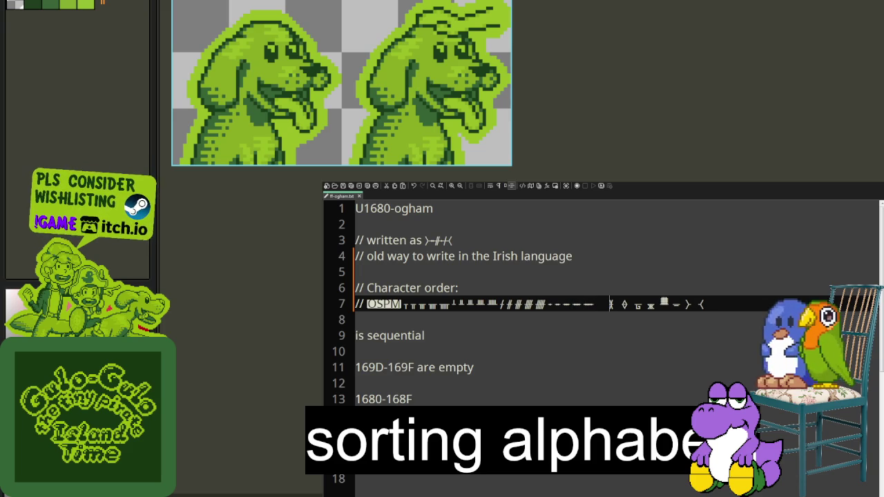
pyautogui.press('Delete')
pyautogui.press('Delete')
pyautogui.press('Delete')
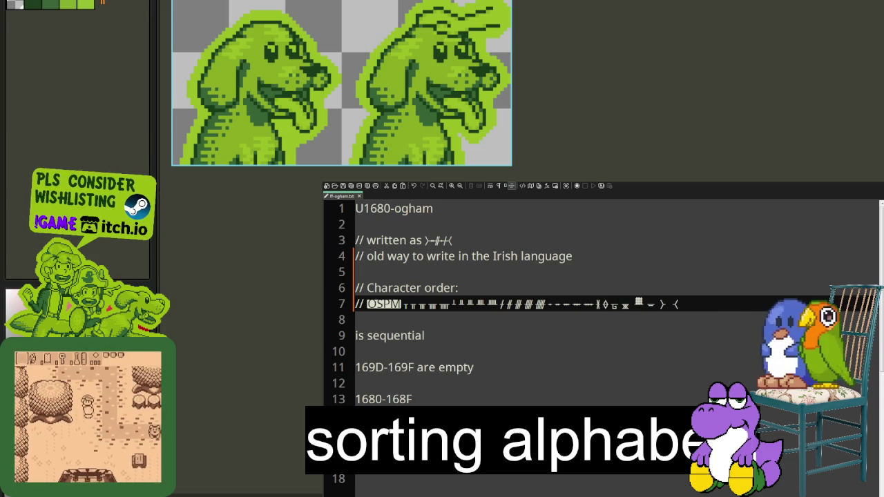
pyautogui.press('Delete')
pyautogui.press('Delete')
pyautogui.press('Delete')
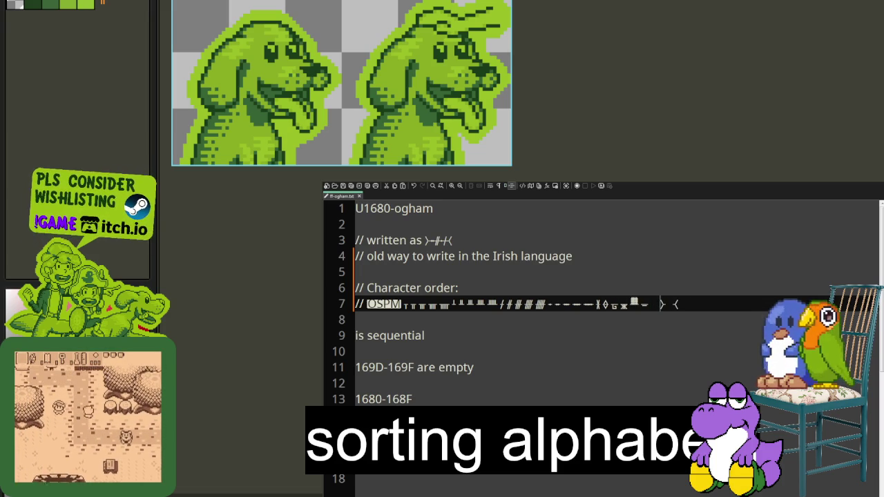
pyautogui.press('Delete')
pyautogui.press('Delete')
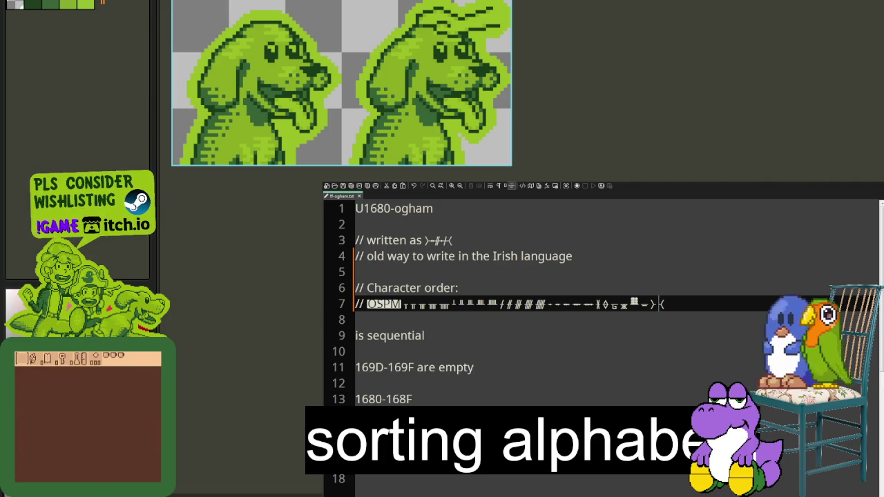
pyautogui.press('Right')
pyautogui.hotkey('ctrl', 's')
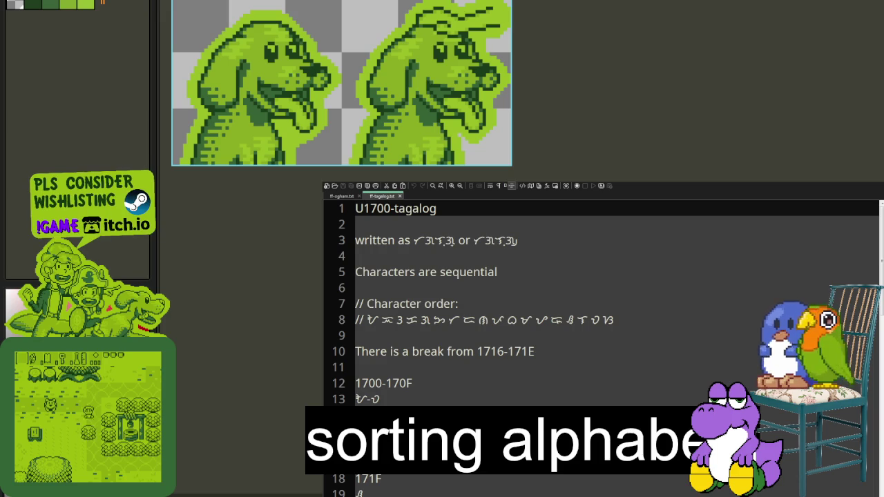
# Look through the Tagalog notes and select its character-order row.
pyautogui.scroll(-4, 502, 400)
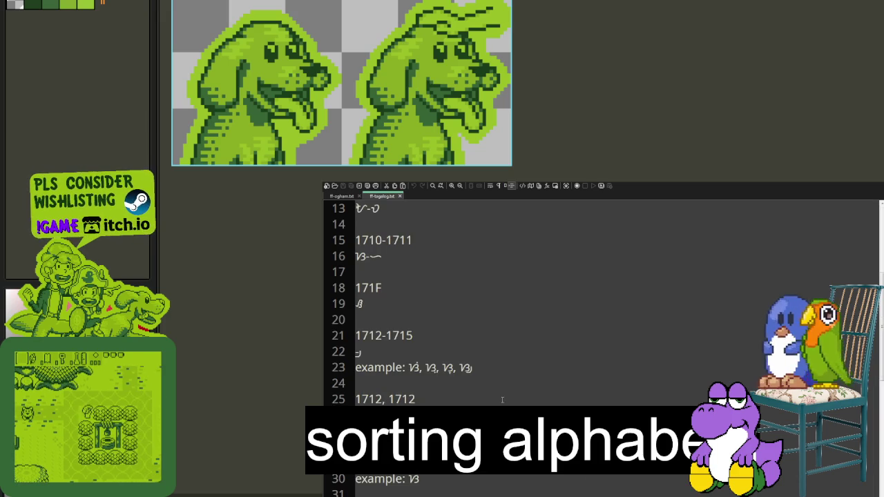
pyautogui.scroll(-3, 452, 346)
pyautogui.scroll(-1, 449, 349)
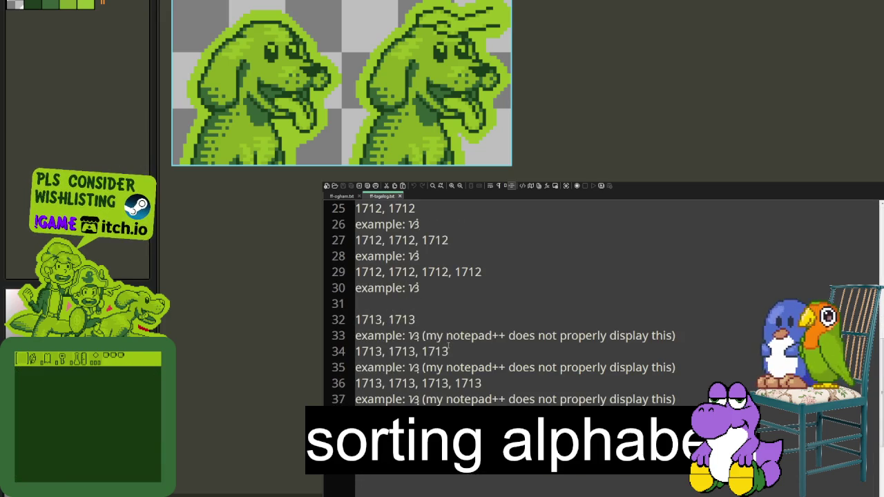
pyautogui.scroll(1, 421, 335)
pyautogui.scroll(3, 421, 336)
pyautogui.scroll(1, 387, 329)
pyautogui.scroll(2, 382, 326)
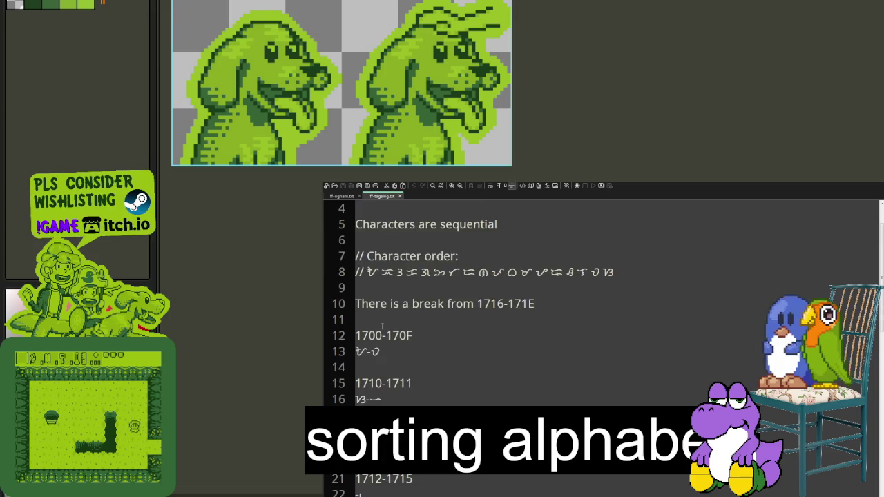
pyautogui.scroll(1, 382, 326)
pyautogui.tripleClick(382, 319)
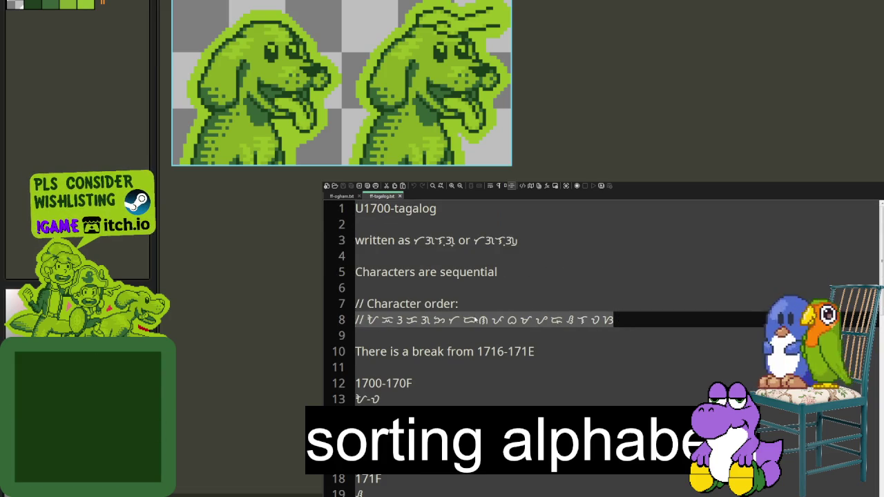
# Switch to the Ogham notes and back, then close the Tagalog notes.
pyautogui.click(356, 196)
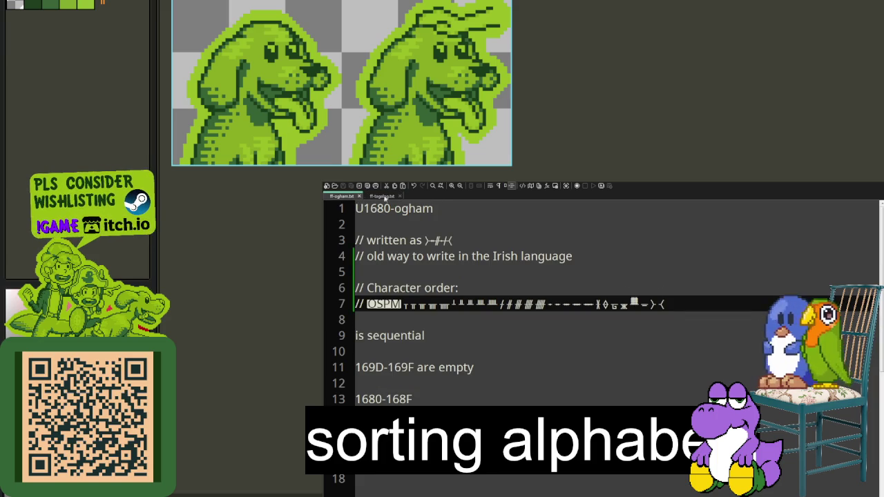
pyautogui.click(388, 197)
pyautogui.click(400, 196)
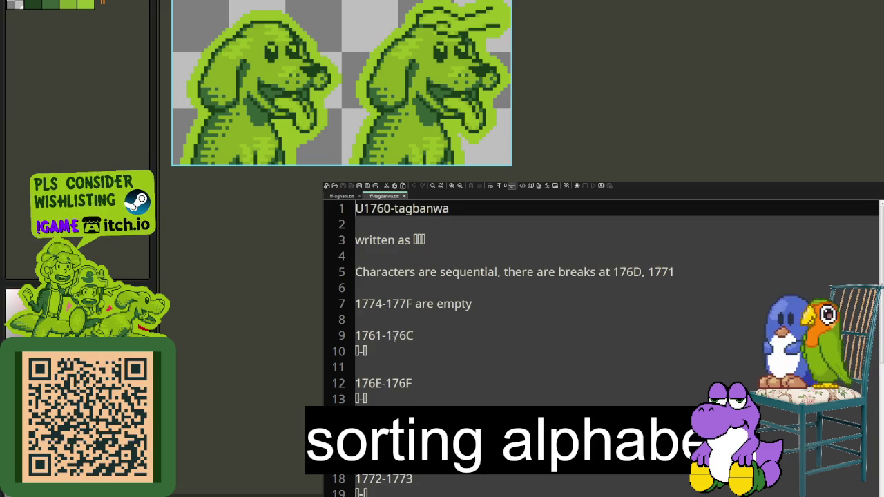
# Under line 5, add '// Character order:' and a // row of pasted Tagbanwa glyphs, then close the file.
pyautogui.click(360, 196)
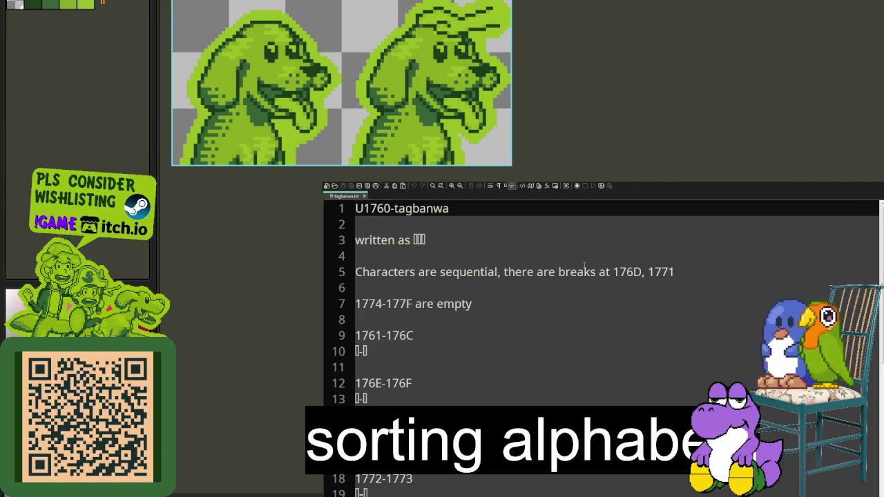
pyautogui.click(685, 274)
pyautogui.press('Return')
pyautogui.press('Return')
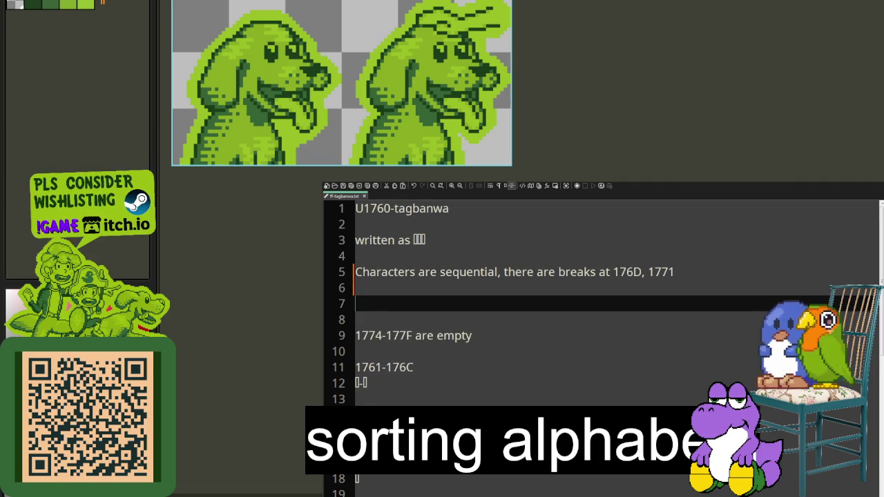
pyautogui.write('// Character order:')
pyautogui.press('Return')
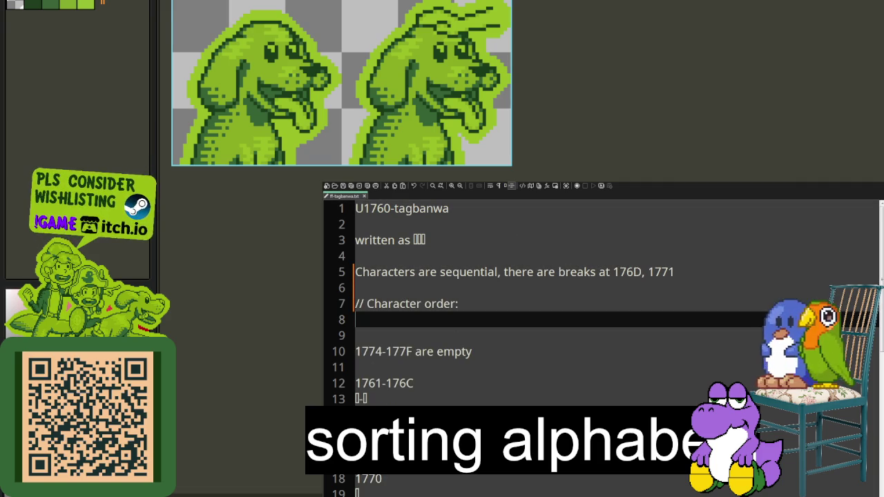
pyautogui.write('//')
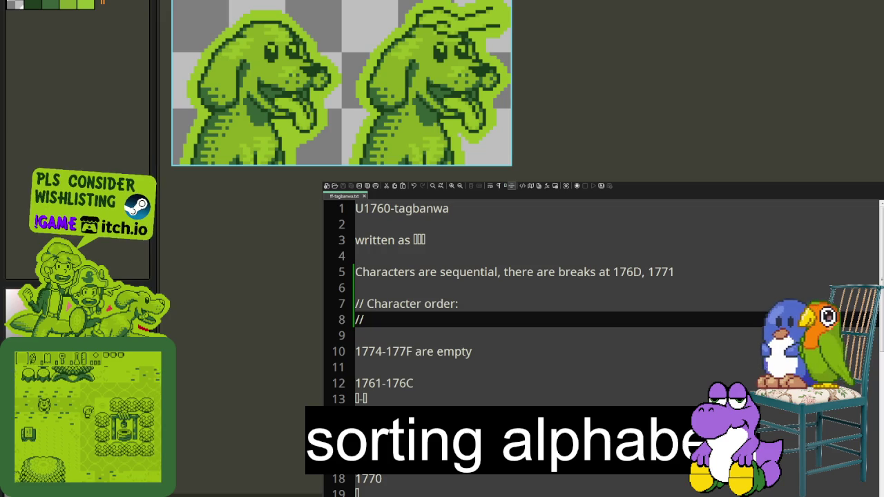
pyautogui.hotkey('ctrl', 'v')
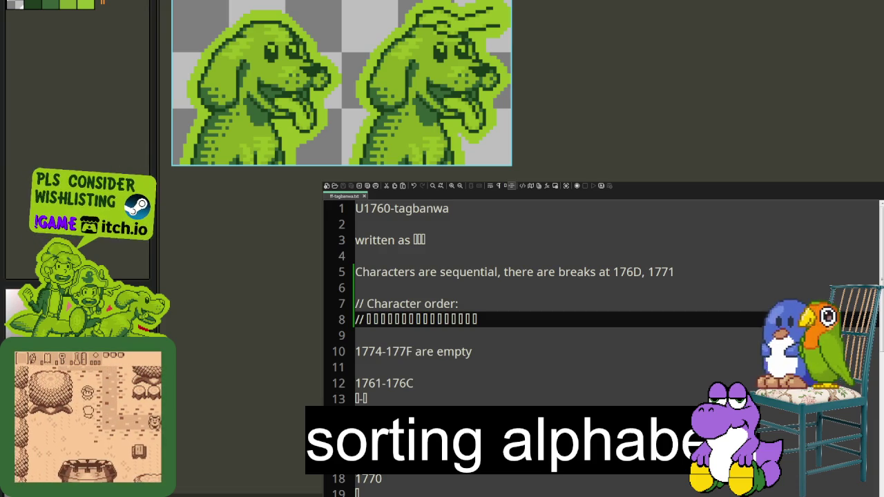
pyautogui.hotkey('ctrl', 'w')
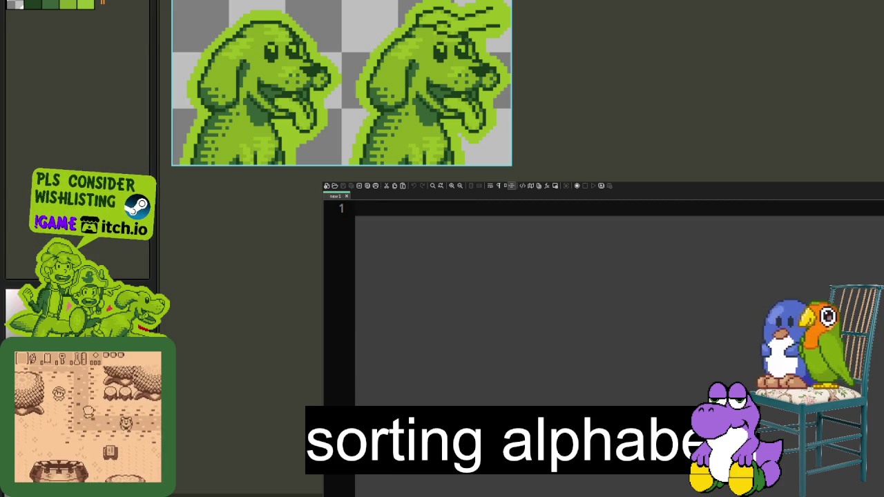
# Open ff-hiragana.txt and add a '// Character order:' comment with a // line below it.
pyautogui.moveTo(883, 286); pyautogui.dragTo(475, 287)
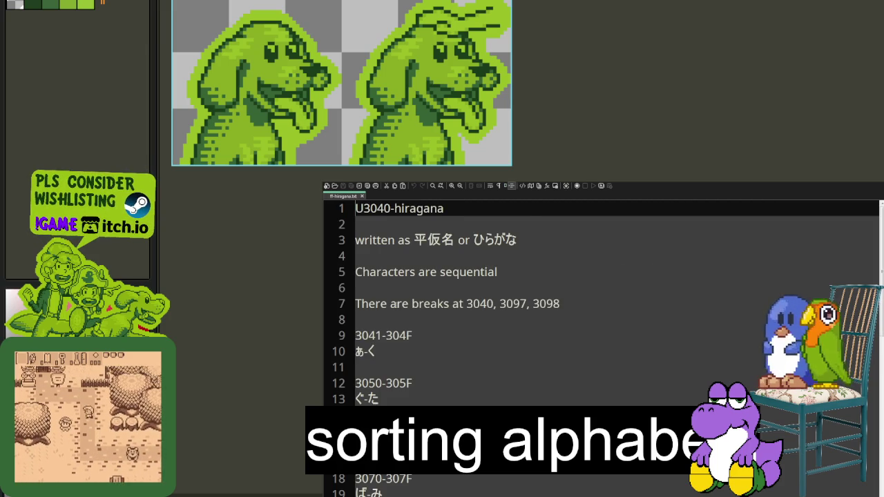
pyautogui.click(584, 302)
pyautogui.press('Up')
pyautogui.press('Up')
pyautogui.press('Return')
pyautogui.press('Return')
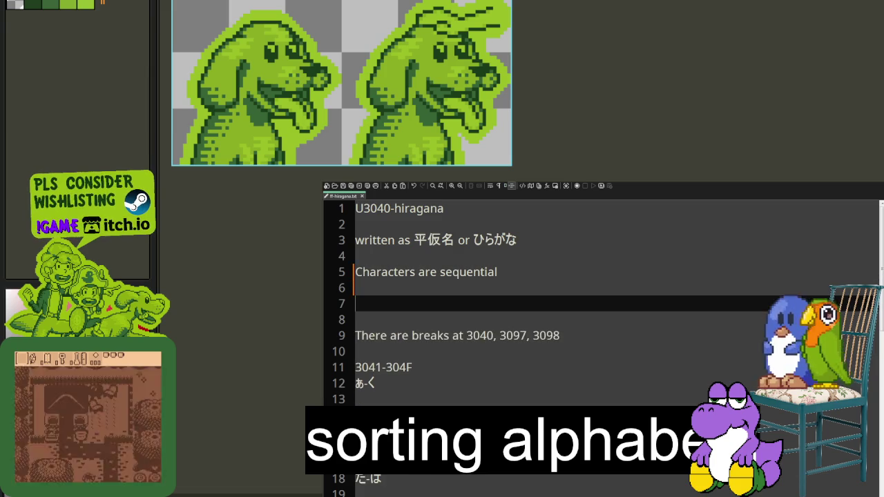
pyautogui.write('// Charqacte')
pyautogui.press('BackSpace')
pyautogui.press('BackSpace')
pyautogui.press('BackSpace')
pyautogui.press('BackSpace')
pyautogui.write('acter ordeR')
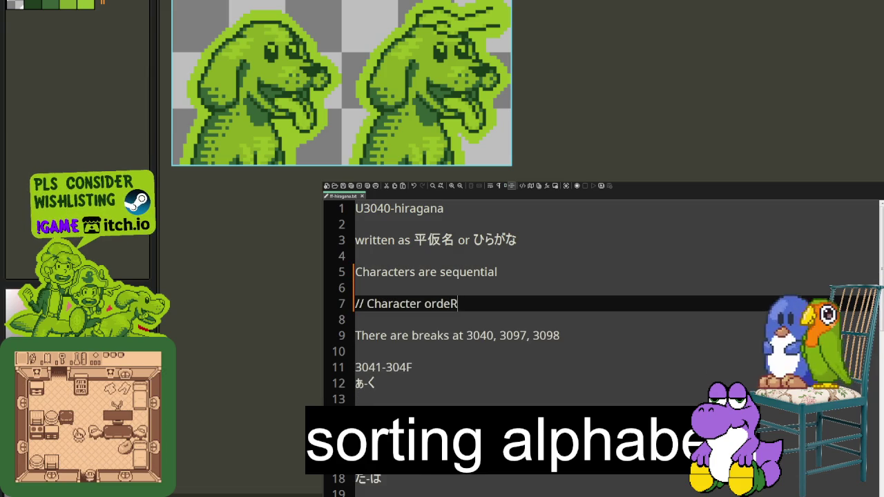
pyautogui.press('BackSpace')
pyautogui.write('r:')
pyautogui.press('Return')
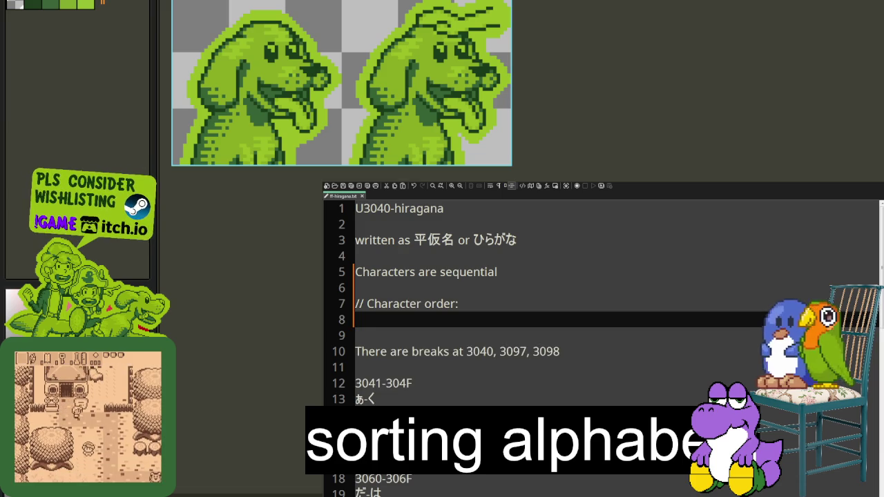
pyautogui.write('//')
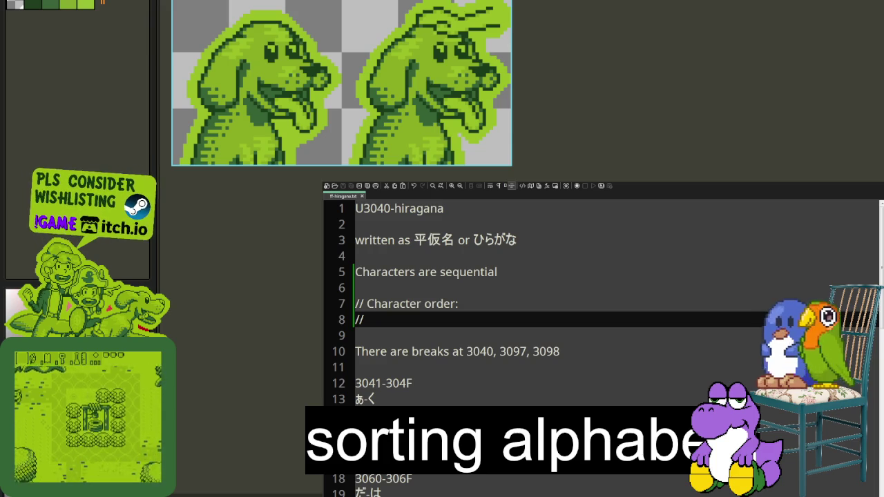
# Type the あ い うえ お row and paste the remaining hiragana rows below it.
pyautogui.click(355, 335)
pyautogui.click(363, 319)
pyautogui.write('あ い うえ お')
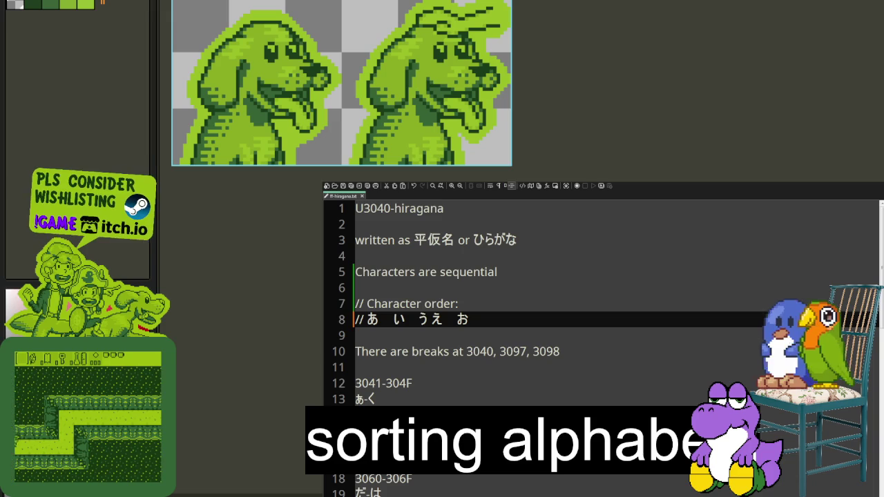
pyautogui.press('Down')
pyautogui.hotkey('ctrl', 'v')
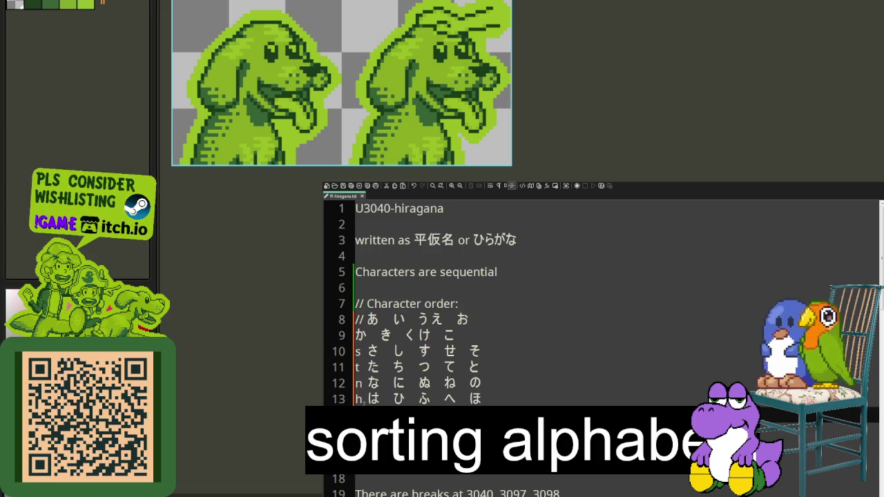
# Delete the stray letters h, n, t, s before は, な, た, さ and the か–き gap.
pyautogui.click(362, 399)
pyautogui.press('BackSpace')
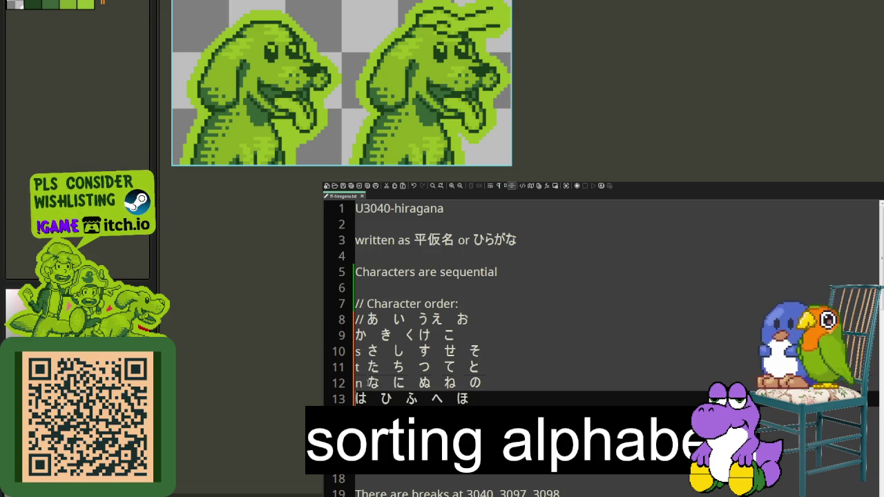
pyautogui.click(362, 384)
pyautogui.press('BackSpace')
pyautogui.click(361, 366)
pyautogui.press('BackSpace')
pyautogui.click(360, 351)
pyautogui.press('BackSpace')
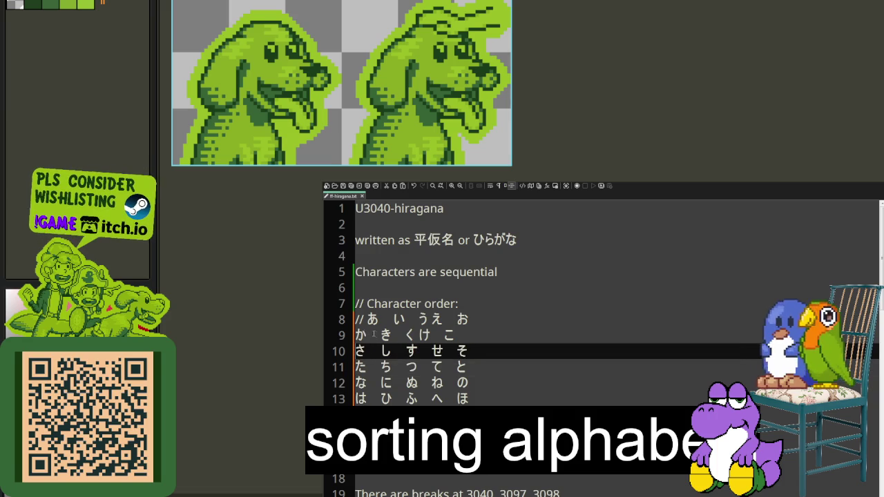
pyautogui.click(377, 335)
pyautogui.press('BackSpace')
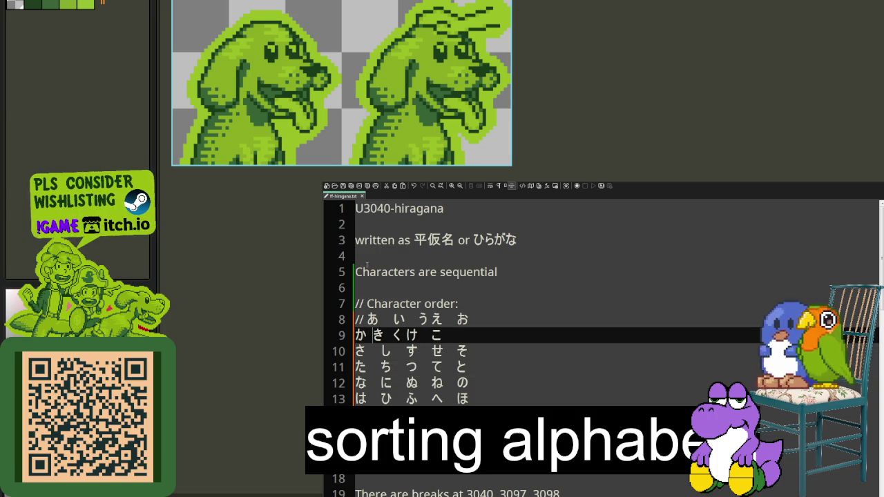
pyautogui.click(394, 337)
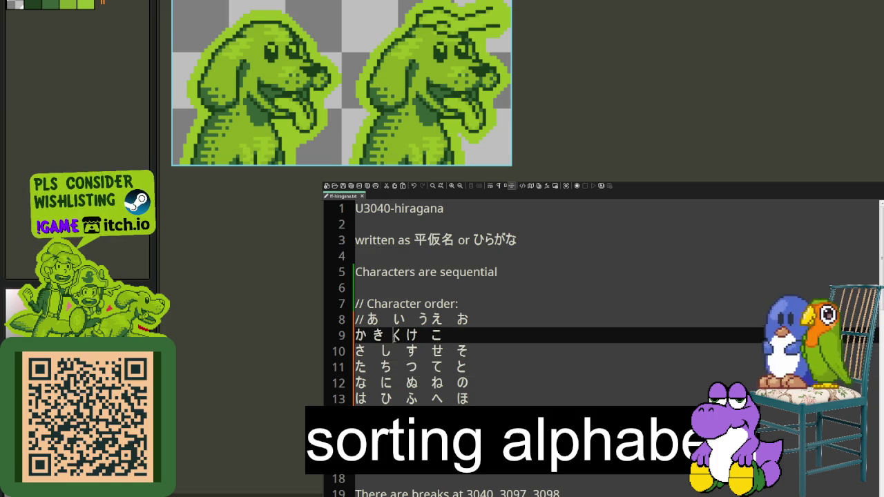
# Remove the spaces so the first row reads あいうえお, and close the き–く gap.
pyautogui.click(388, 319)
pyautogui.press('BackSpace')
pyautogui.press('Right')
pyautogui.press('Delete')
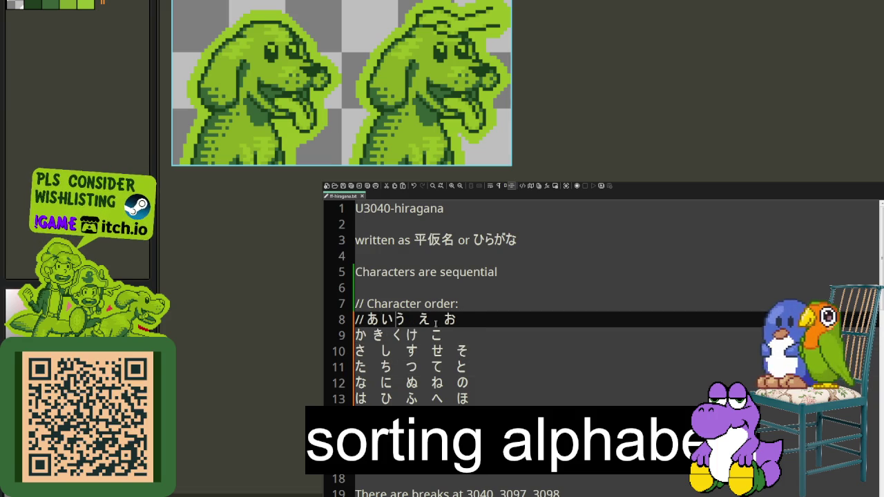
pyautogui.press('Right')
pyautogui.press('Delete')
pyautogui.press('Right')
pyautogui.press('Delete')
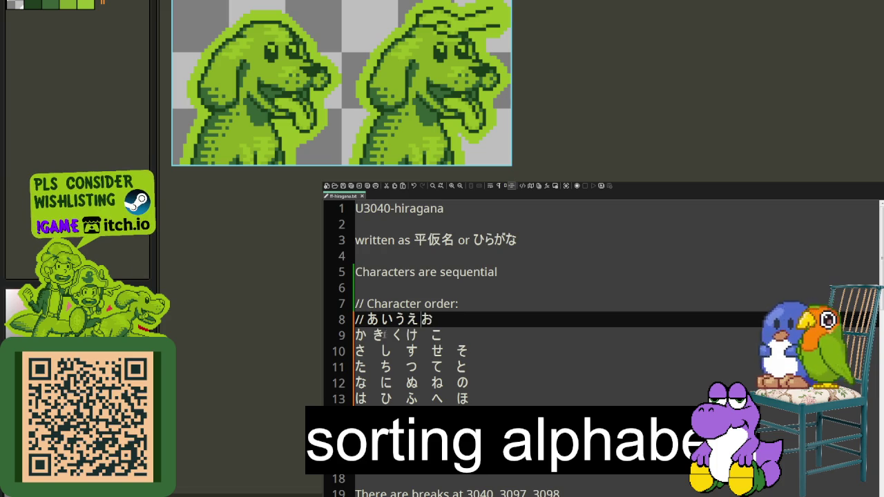
pyautogui.click(381, 335)
pyautogui.press('Delete')
pyautogui.press('Delete')
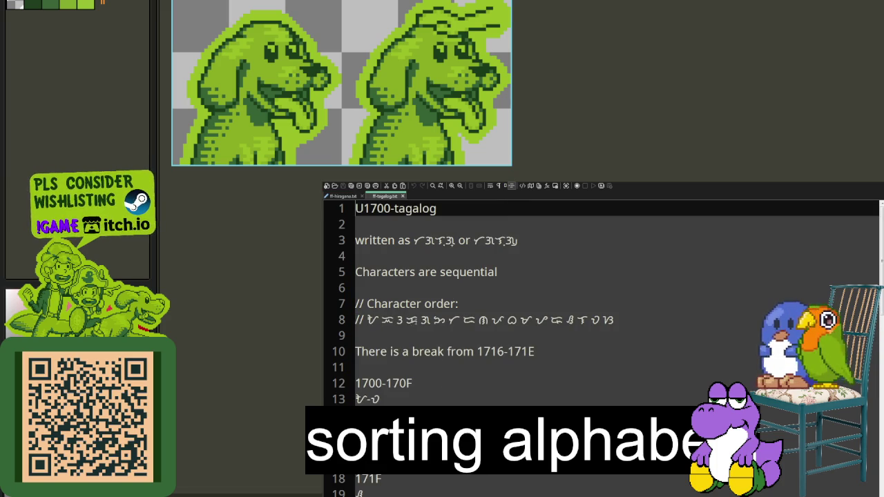
# Select the Tagalog glyph row after the comment marker, then return to the hiragana notes.
pyautogui.doubleClick(411, 320)
pyautogui.scroll(-3, 426, 384)
pyautogui.scroll(1, 426, 384)
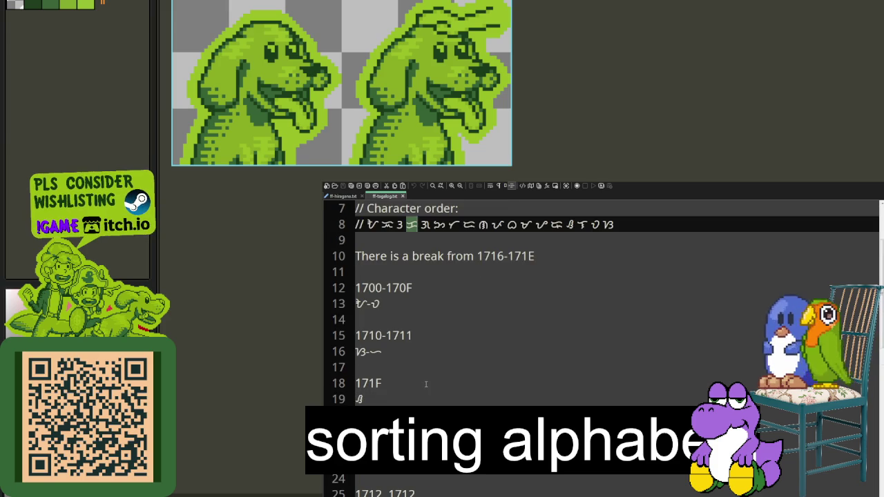
pyautogui.scroll(-1, 455, 404)
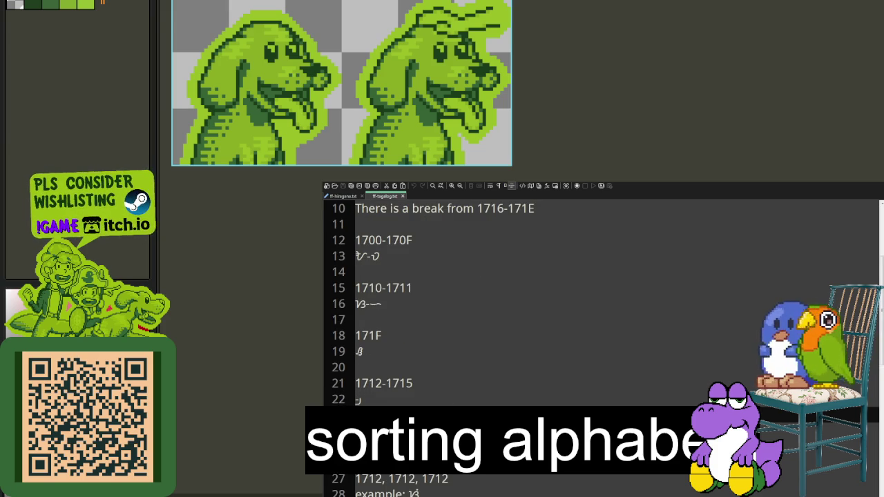
pyautogui.click(472, 351)
pyautogui.scroll(2, 471, 352)
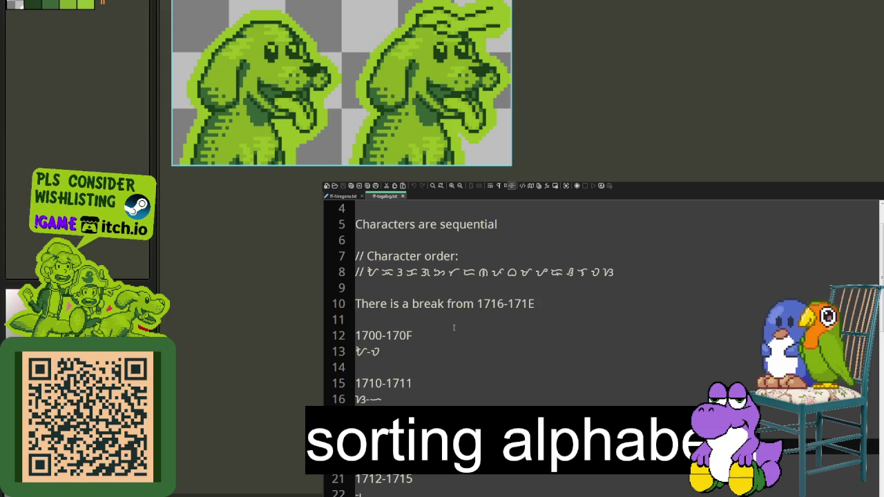
pyautogui.moveTo(615, 272); pyautogui.dragTo(373, 272)
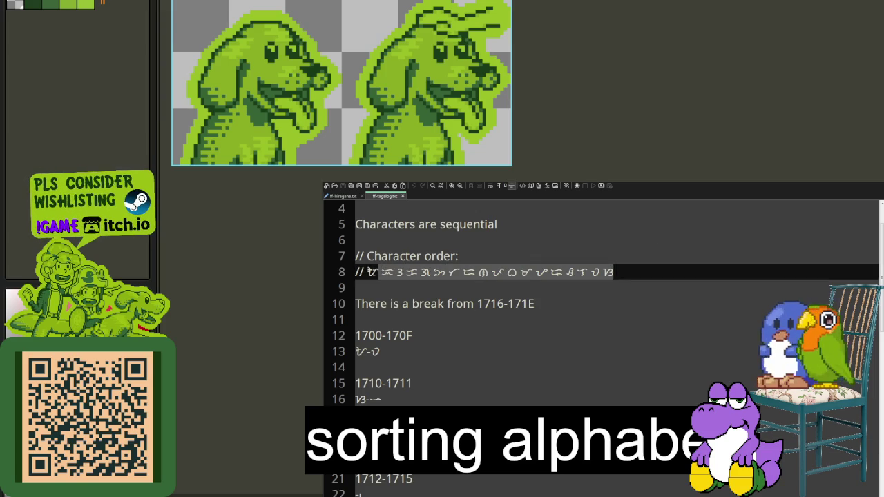
pyautogui.click(344, 196)
pyautogui.scroll(-1, 483, 311)
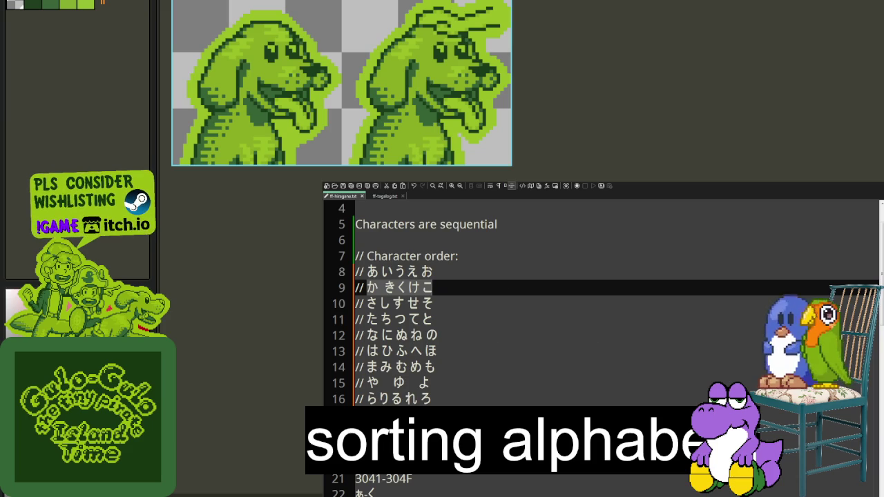
# Insert an empty line between the final ん row and the 3041-304F range line.
pyautogui.click(569, 368)
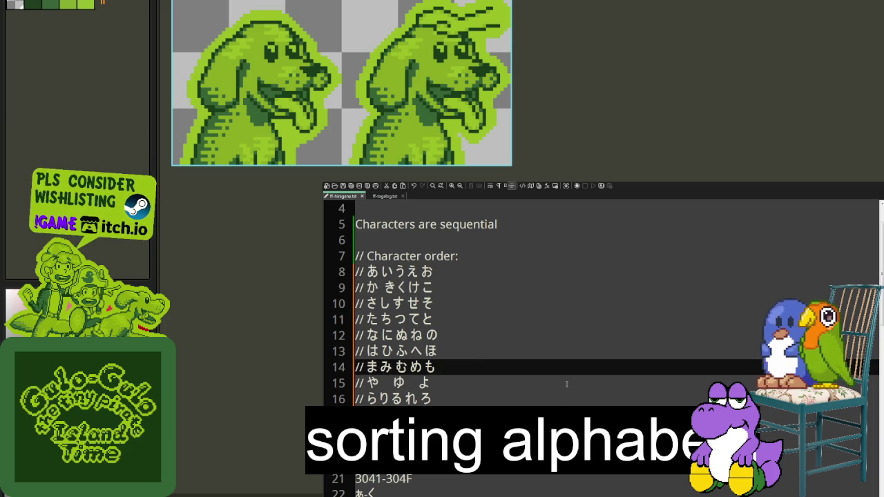
pyautogui.press('Up')
pyautogui.press('Up')
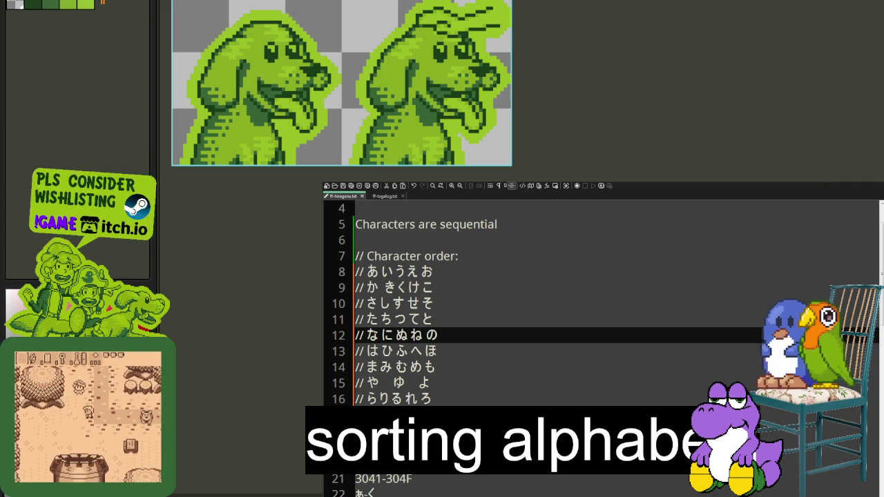
pyautogui.click(355, 478)
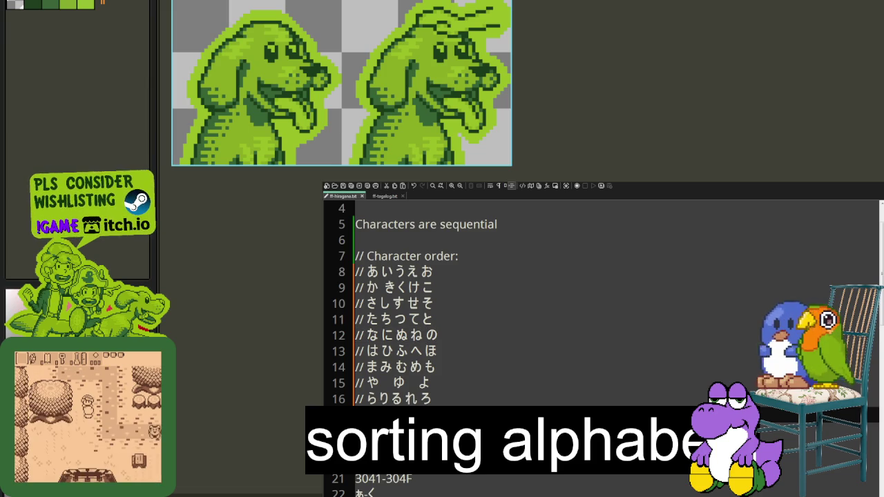
pyautogui.press('Return')
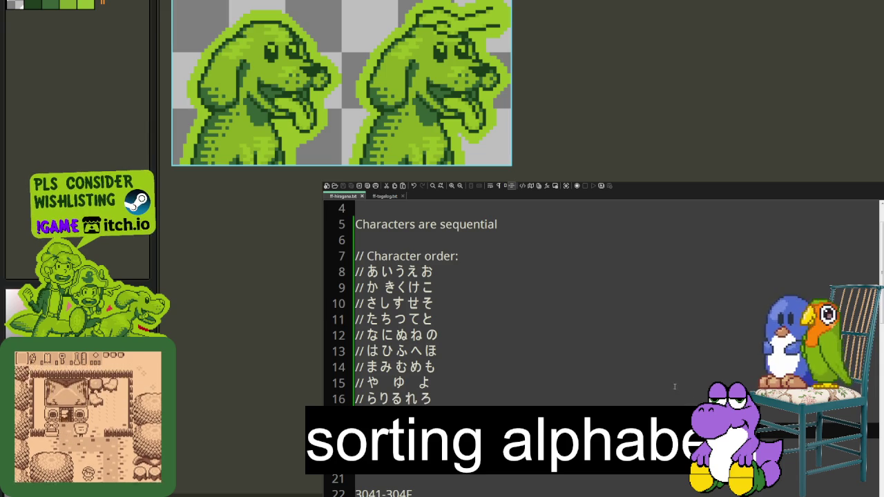
pyautogui.scroll(1, 674, 398)
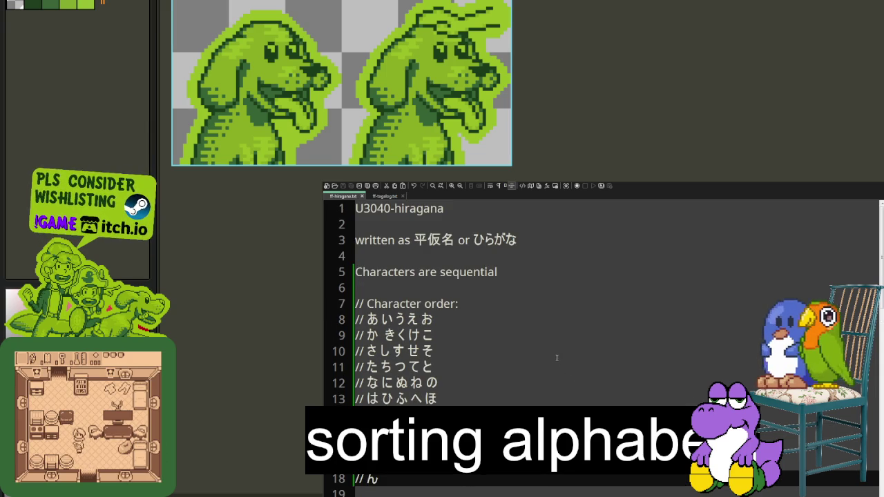
pyautogui.scroll(-2, 479, 355)
pyautogui.scroll(-3, 488, 371)
pyautogui.scroll(3, 488, 370)
pyautogui.scroll(2, 488, 369)
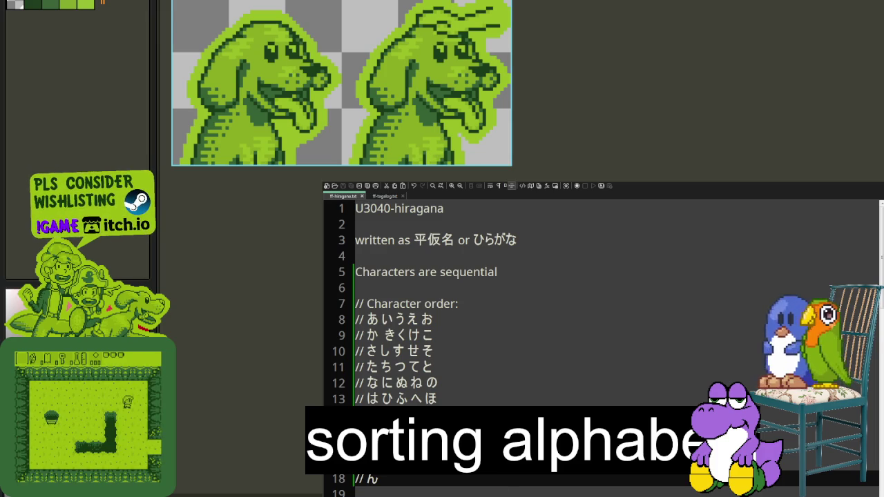
pyautogui.scroll(3, 493, 165)
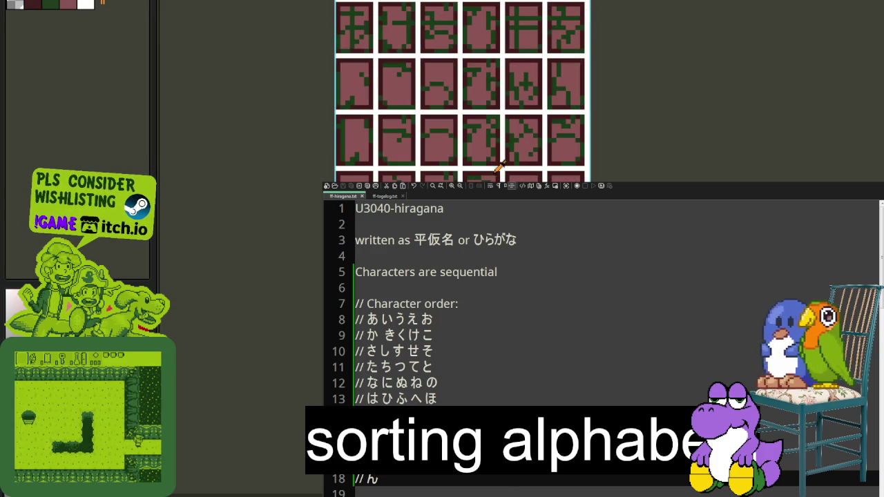
# Zoom out of the hiragana tile sheet in Aseprite, then start a new empty katakana notes file.
pyautogui.scroll(-1, 493, 165)
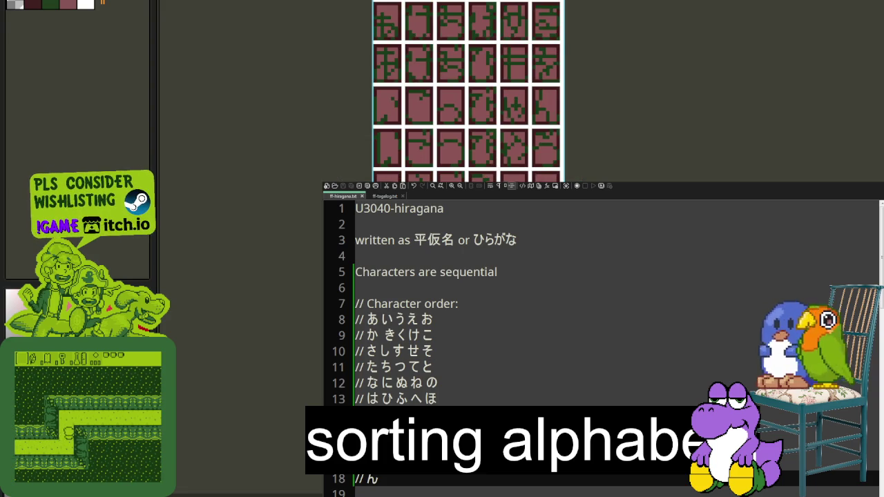
pyautogui.scroll(1, 417, 131)
pyautogui.scroll(-1, 304, 128)
pyautogui.scroll(-1, 282, 79)
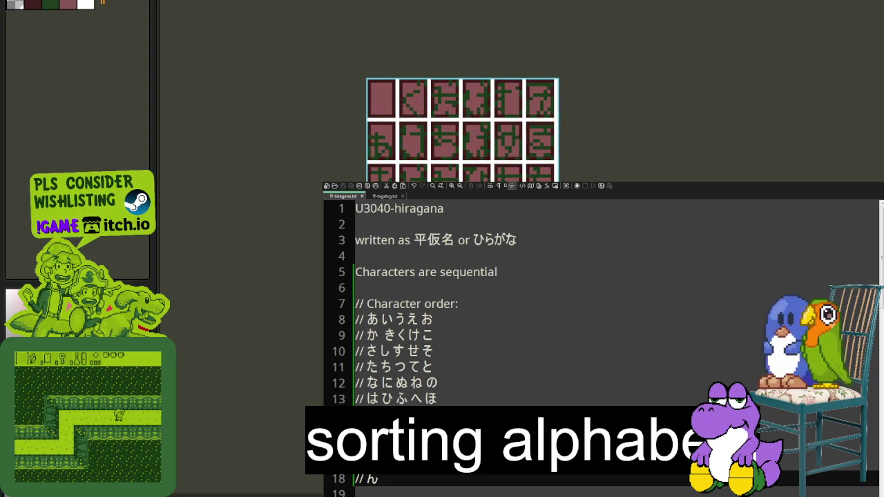
pyautogui.scroll(-1, 284, 77)
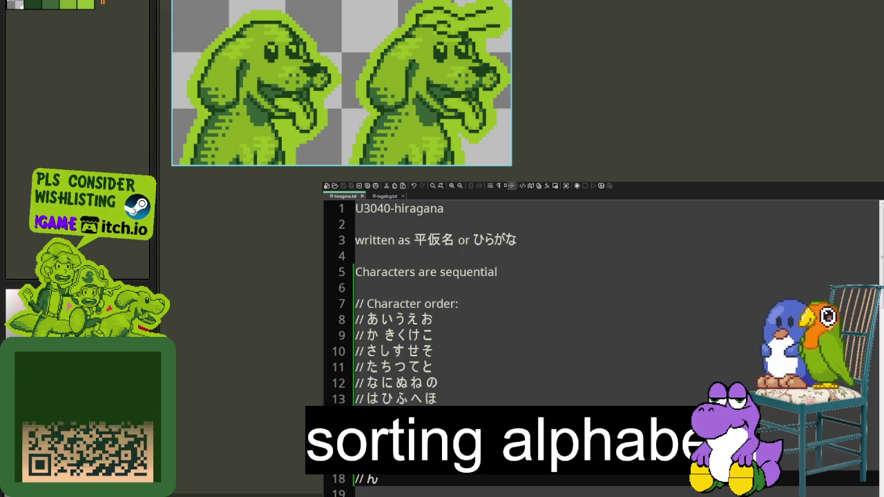
pyautogui.hotkey('ctrl', 'n')
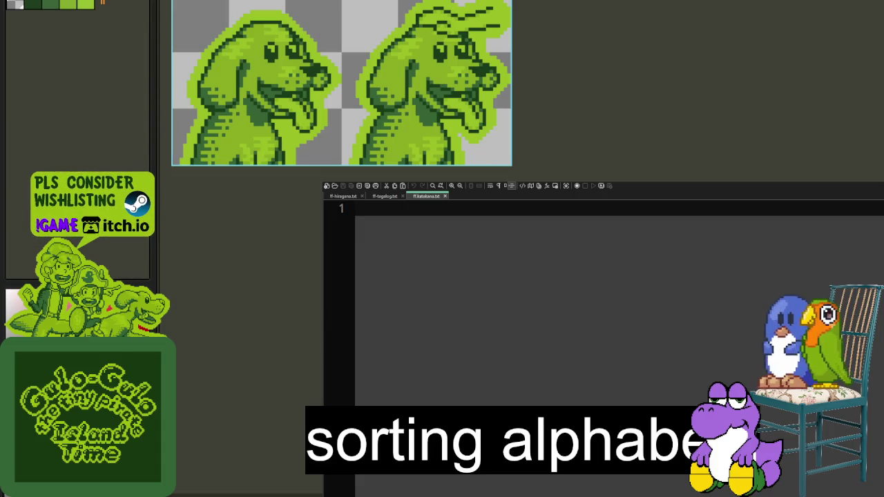
# Paste the U30A0-katakana heading on line 1, then bring up the tagalog and hiragana notes for reference.
pyautogui.write('U30A0-katakana')
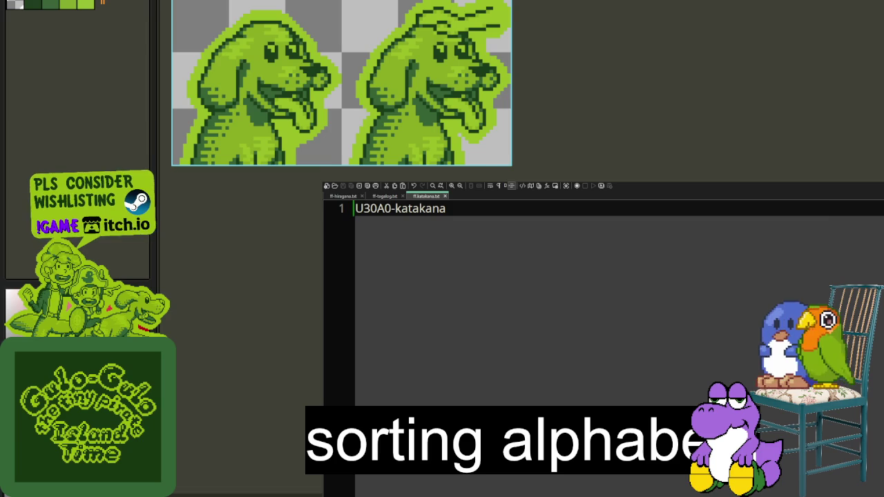
pyautogui.hotkey('ctrl', 'pageup')
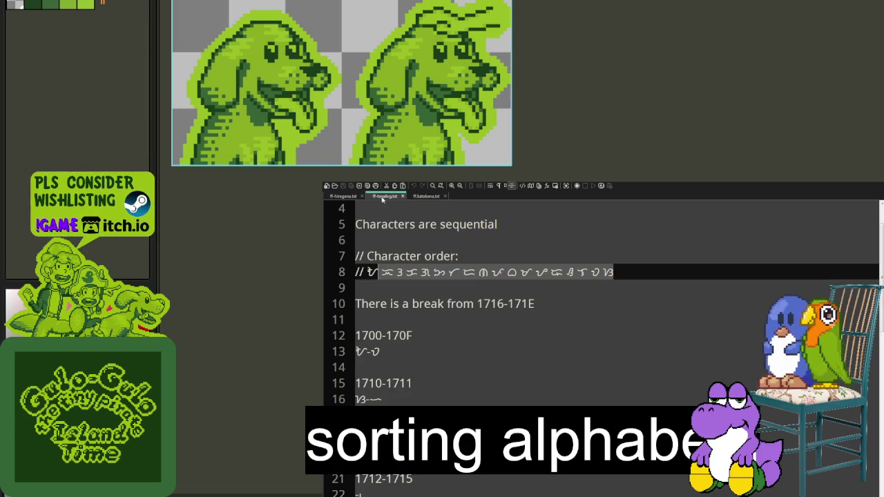
pyautogui.scroll(1, 447, 252)
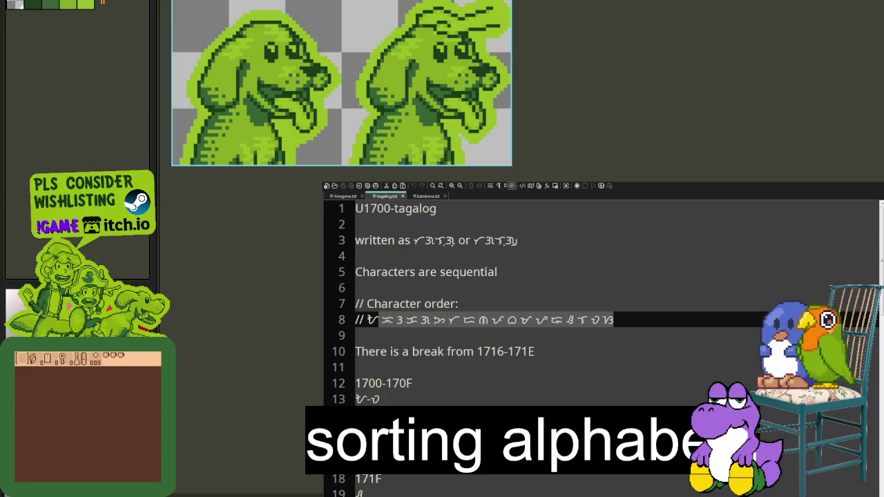
pyautogui.click(342, 197)
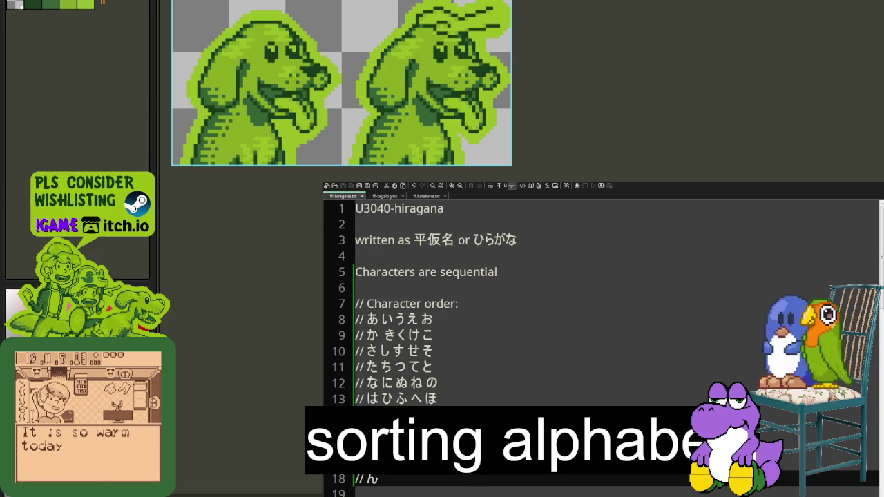
# Add the line 'written as 片仮名 orカタカナ' below the heading, followed by blank lines.
pyautogui.click(428, 197)
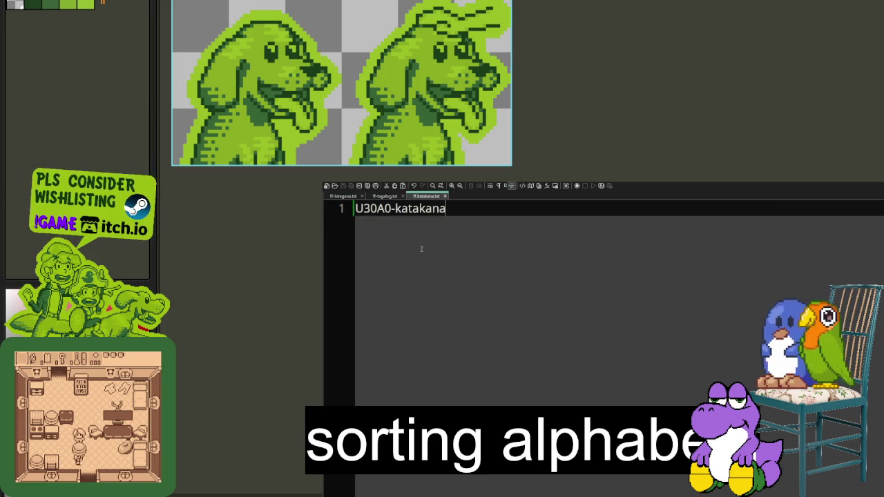
pyautogui.click(424, 243)
pyautogui.press('Return')
pyautogui.press('Return')
pyautogui.write('written as ')
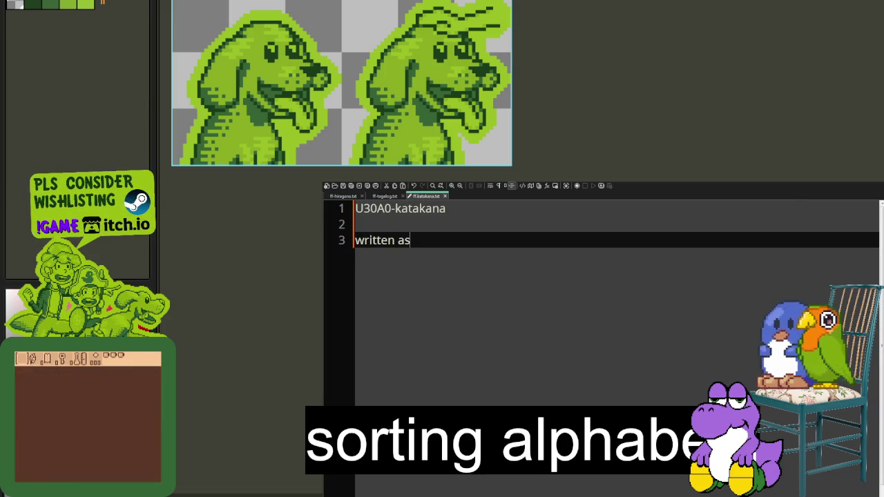
pyautogui.write('片仮名、カタカナ')
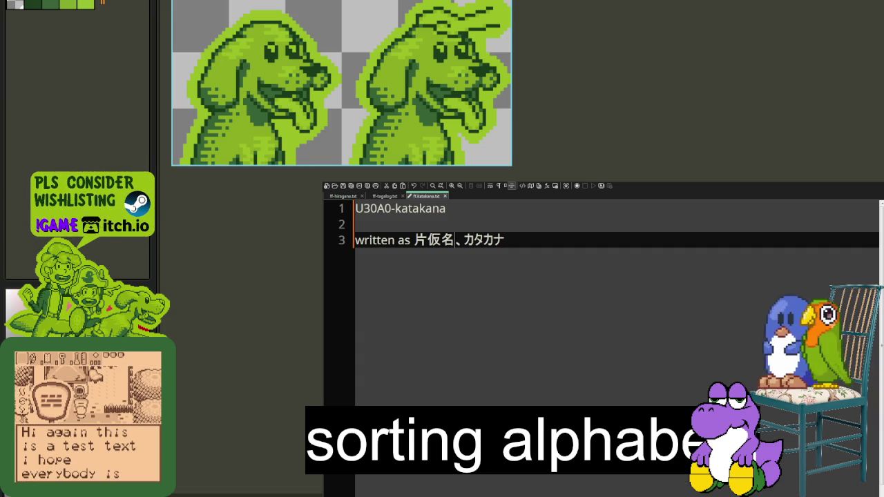
pyautogui.press('Left')
pyautogui.press('Left')
pyautogui.press('Left')
pyautogui.press('BackSpace')
pyautogui.write('or')
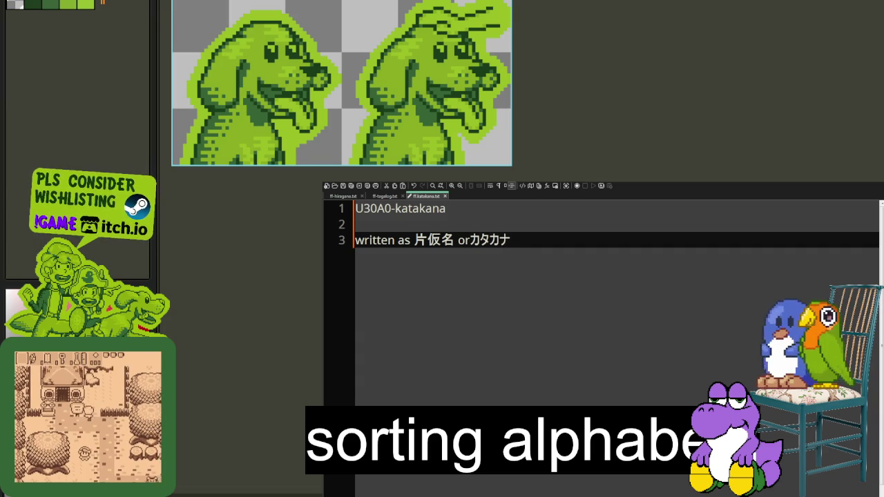
pyautogui.press('BackSpace')
pyautogui.press('Return')
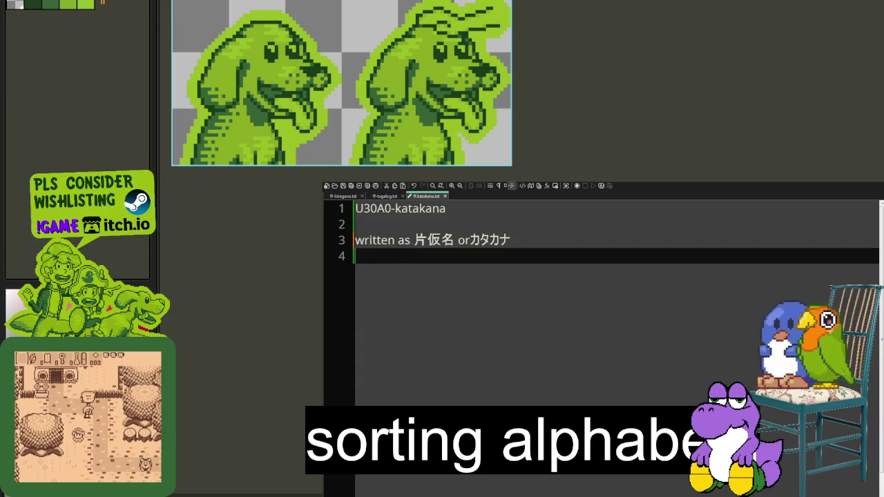
pyautogui.press('Return')
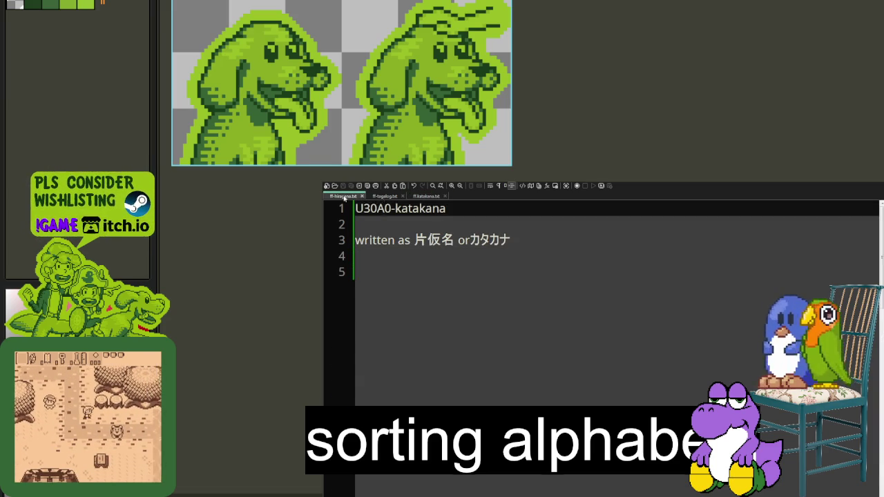
# Compare the katakana notes against the hiragana and tagalog notes.
pyautogui.click(343, 196)
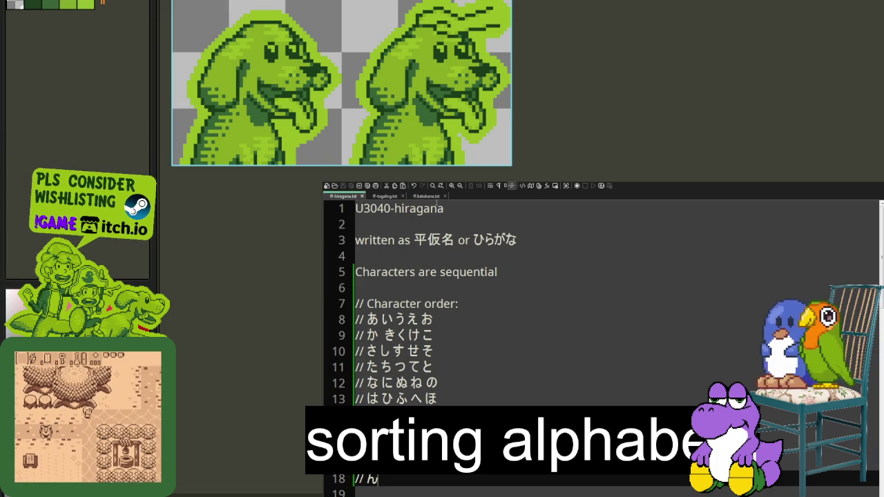
pyautogui.click(426, 196)
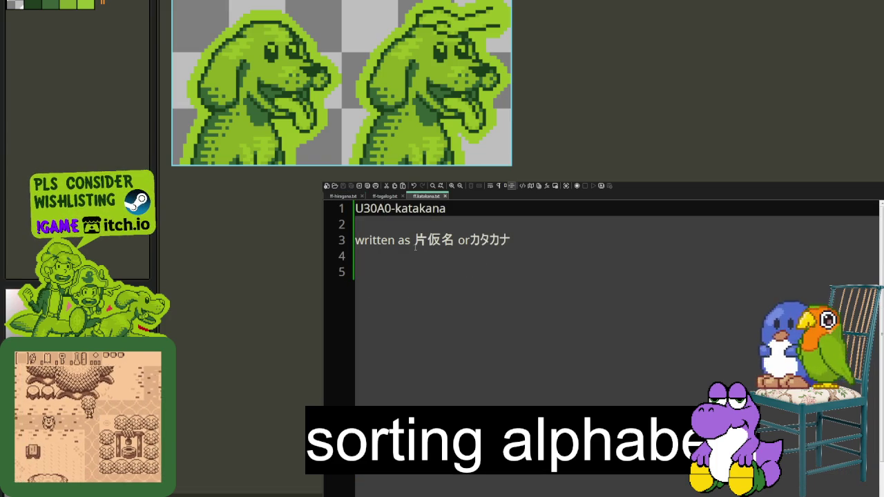
pyautogui.click(384, 197)
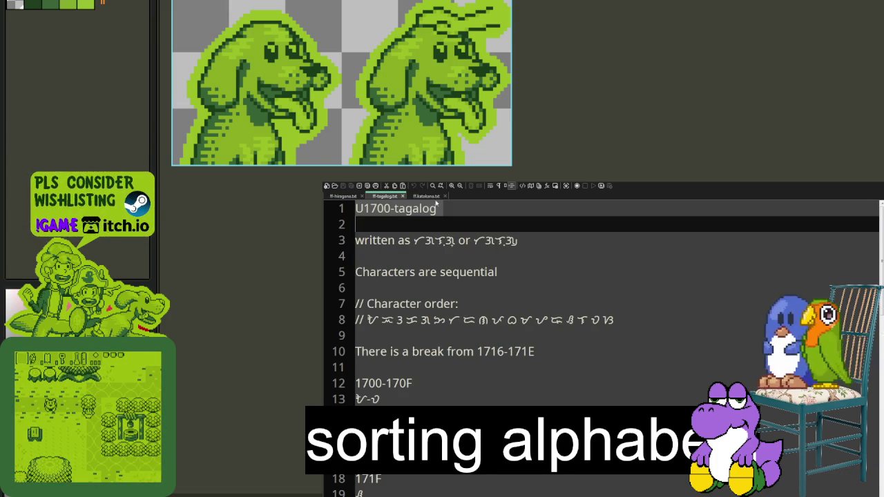
pyautogui.click(435, 197)
# Write 'Characters are sequential:' on line 5 and '// Character order:' on line 7.
pyautogui.click(410, 272)
pyautogui.write('Characters are sequential:')
pyautogui.press('Return')
pyautogui.press('Return')
pyautogui.write('C')
pyautogui.press('BackSpace')
pyautogui.write('// Character ordeR')
pyautogui.press('BackSpace')
pyautogui.write('r:')
pyautogui.press('Return')
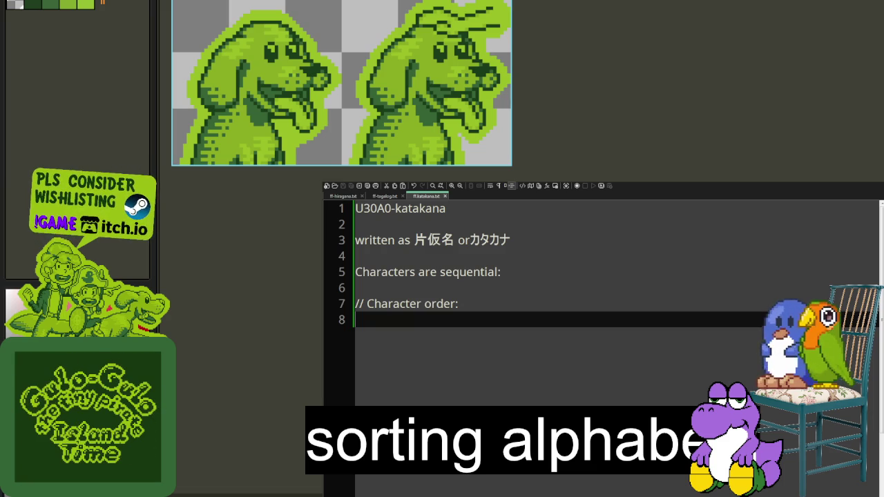
# Paste the katakana table under Character order and tidy the アイウエオ and カキクケコ rows.
pyautogui.hotkey('ctrl', 'v')
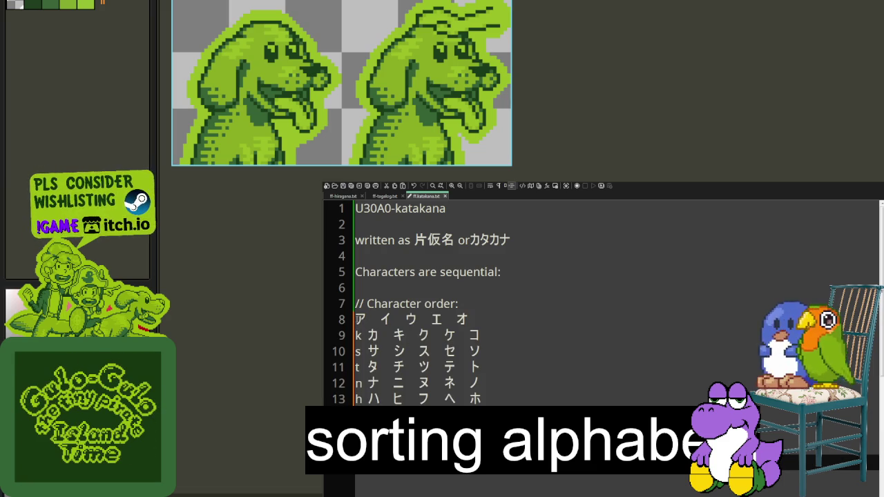
pyautogui.click(373, 322)
pyautogui.press('BackSpace')
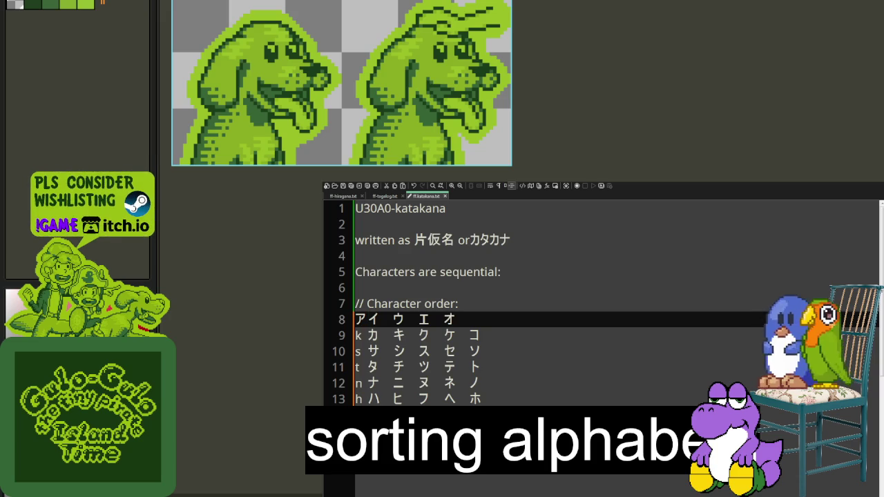
pyautogui.press('Delete')
pyautogui.press('BackSpace')
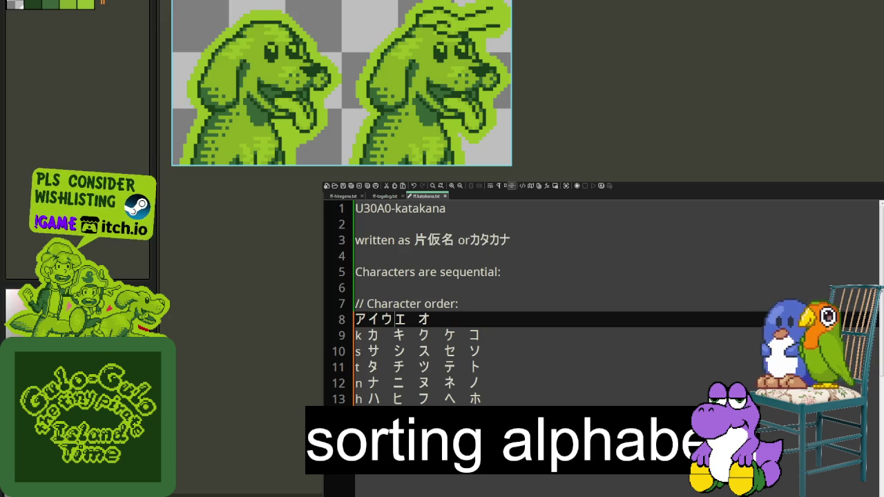
pyautogui.press('BackSpace')
pyautogui.click(408, 335)
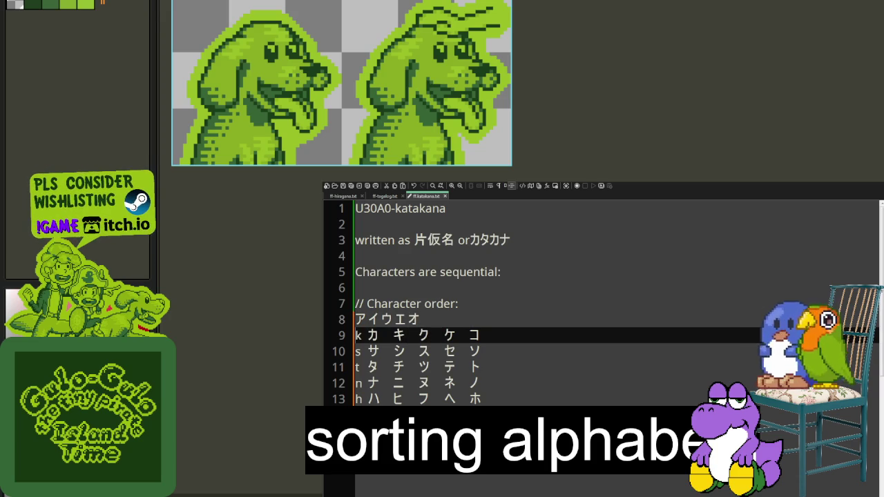
pyautogui.press('BackSpace')
pyautogui.press('BackSpace')
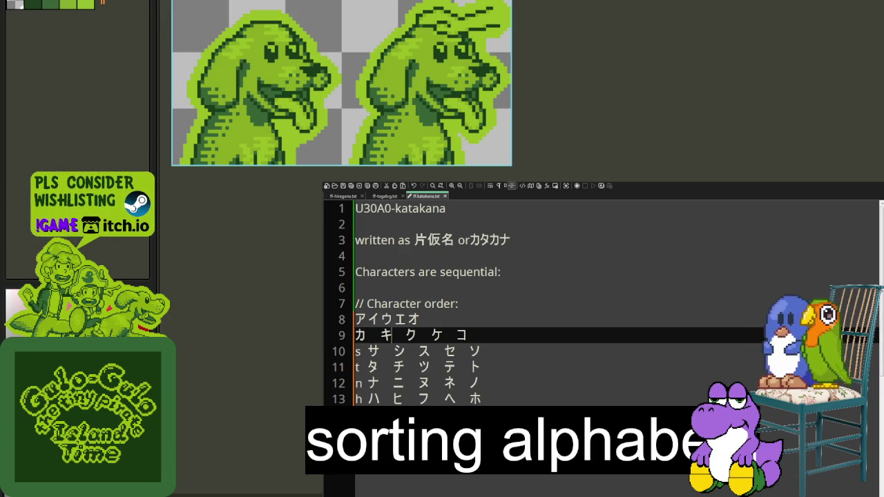
pyautogui.press('Left')
pyautogui.press('BackSpace')
pyautogui.press('Delete')
pyautogui.press('Delete')
pyautogui.press('BackSpace')
pyautogui.press('BackSpace')
pyautogui.press('BackSpace')
pyautogui.press('Down')
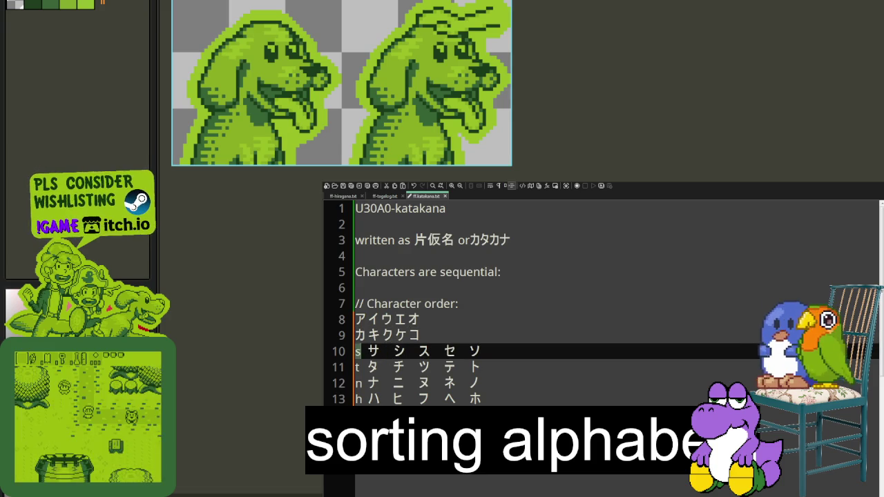
# Strip the labels and spacing from the サシスセソ and タチツテト rows.
pyautogui.press('Delete')
pyautogui.press('Delete')
pyautogui.press('Delete')
pyautogui.press('Delete')
pyautogui.press('Right')
pyautogui.press('Delete')
pyautogui.press('Delete')
pyautogui.press('Right')
pyautogui.press('Delete')
pyautogui.press('Delete')
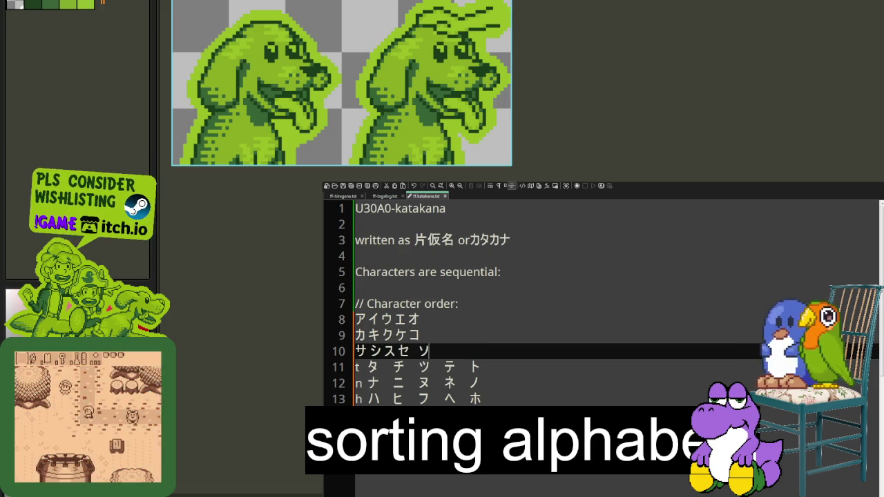
pyautogui.press('Delete')
pyautogui.press('Down')
pyautogui.press('Home')
pyautogui.press('Right')
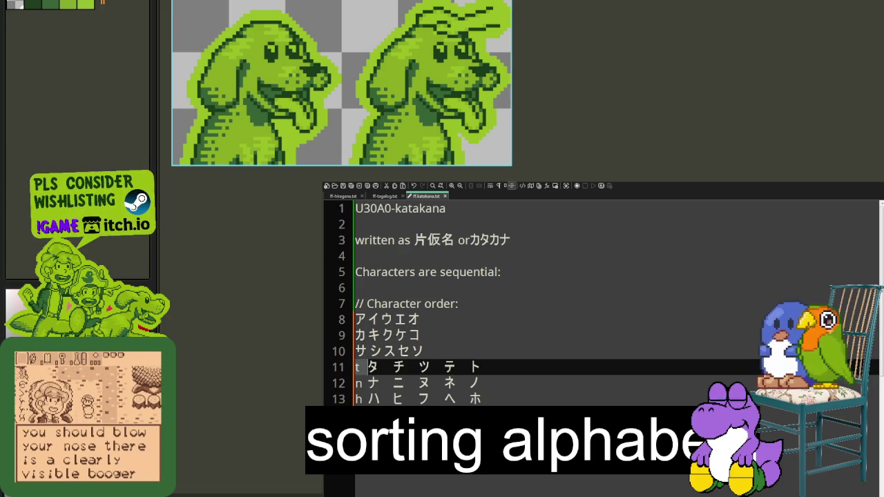
pyautogui.press('BackSpace')
pyautogui.press('Delete')
pyautogui.press('Right')
pyautogui.press('Delete')
pyautogui.press('Delete')
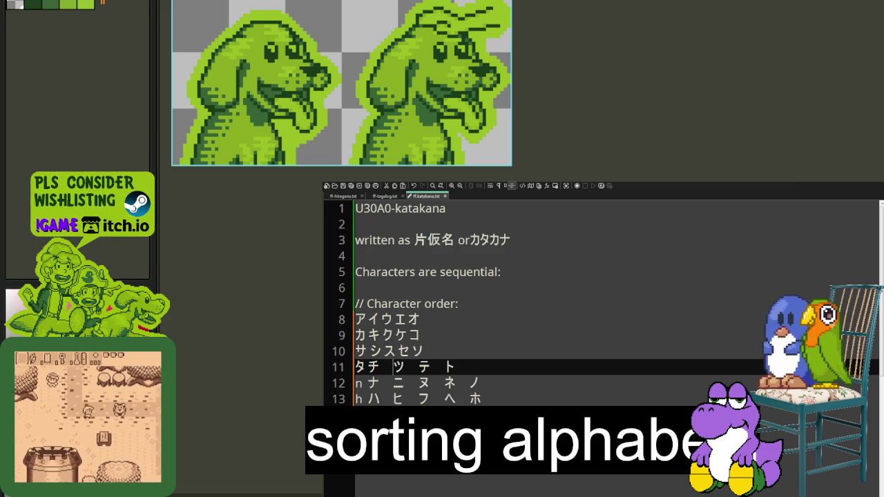
pyautogui.press('Delete')
pyautogui.press('Delete')
pyautogui.press('Right')
pyautogui.press('Delete')
pyautogui.press('Delete')
pyautogui.press('Right')
pyautogui.press('Delete')
pyautogui.press('Delete')
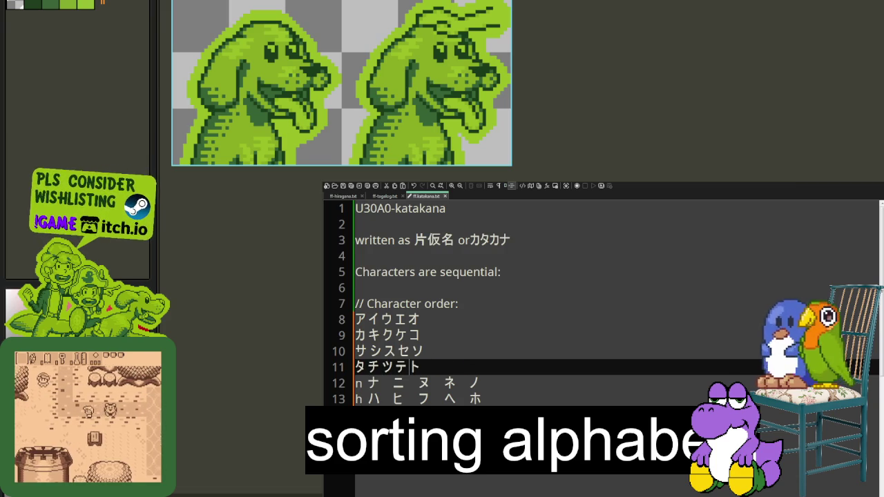
# Strip the labels and spacing from the ナニヌネノ and ハヒフヘホ rows.
pyautogui.press('Down')
pyautogui.press('Home')
pyautogui.press('Delete')
pyautogui.press('Delete')
pyautogui.press('Right')
pyautogui.press('Delete')
pyautogui.press('Delete')
pyautogui.press('Delete')
pyautogui.press('Delete')
pyautogui.press('BackSpace')
pyautogui.press('BackSpace')
pyautogui.press('BackSpace')
pyautogui.press('Down')
pyautogui.press('Home')
pyautogui.hotkey('shift', 'Right')
pyautogui.press('Delete')
pyautogui.press('Delete')
pyautogui.press('Right')
pyautogui.press('Delete')
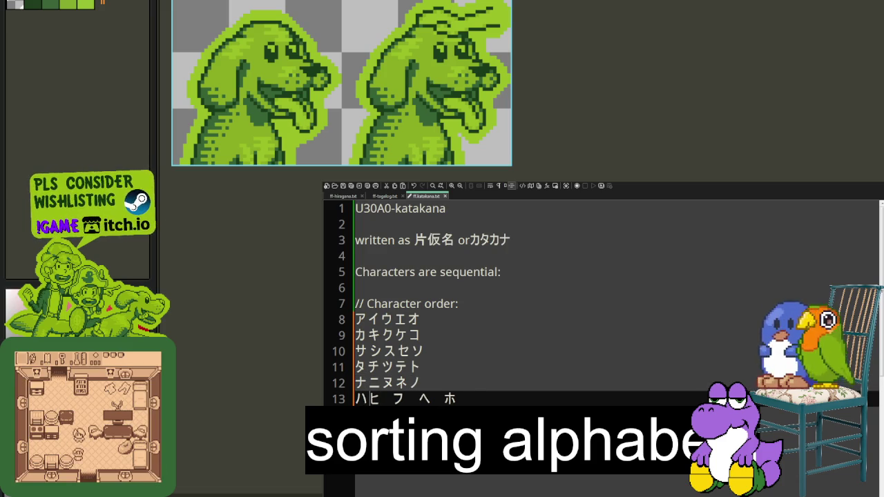
pyautogui.press('Right')
pyautogui.press('Delete')
pyautogui.press('BackSpace')
pyautogui.press('Right')
pyautogui.press('Delete')
pyautogui.press('Down')
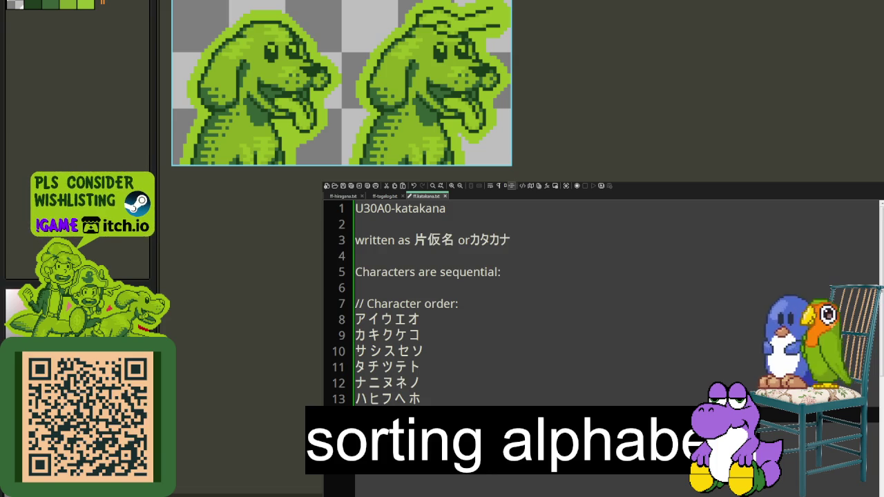
# Prefix each kana row on lines 8–13 with // to comment it out.
pyautogui.click(421, 398)
pyautogui.press('Home')
pyautogui.write('//')
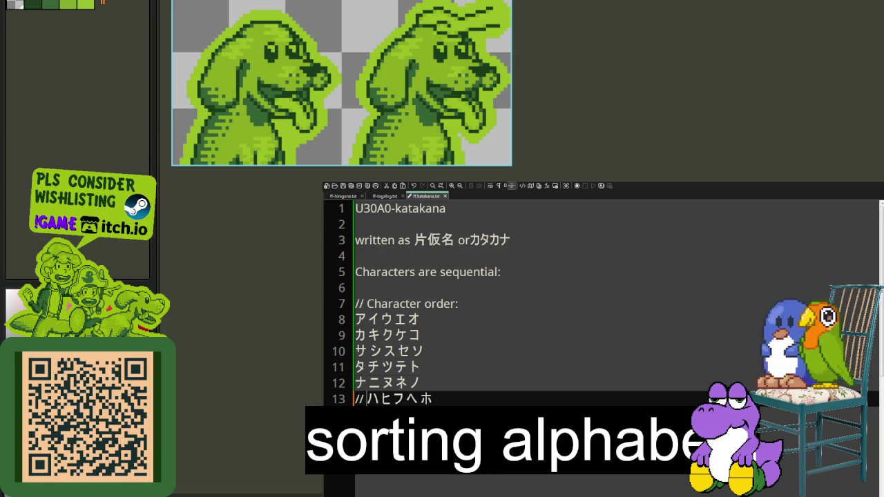
pyautogui.press('Up')
pyautogui.press('Home')
pyautogui.write('//')
pyautogui.press('Up')
pyautogui.press('Home')
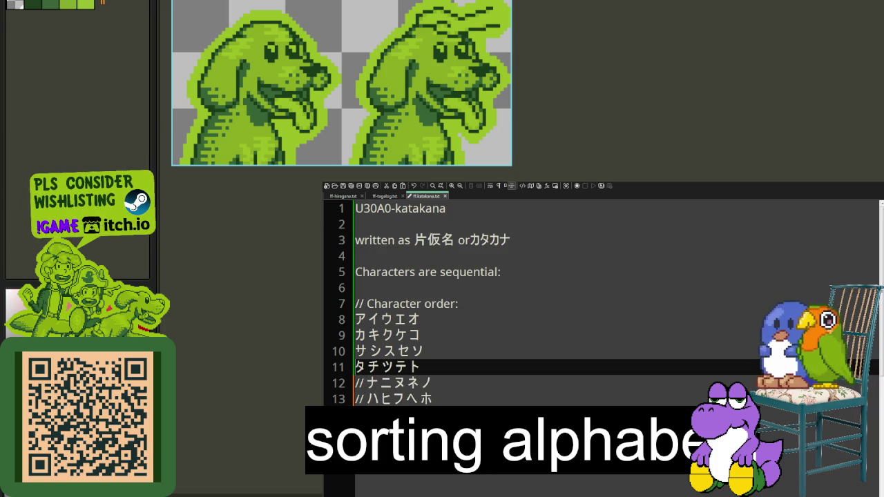
pyautogui.write('//')
pyautogui.press('Up')
pyautogui.press('Home')
pyautogui.write('//')
pyautogui.press('Up')
pyautogui.press('Home')
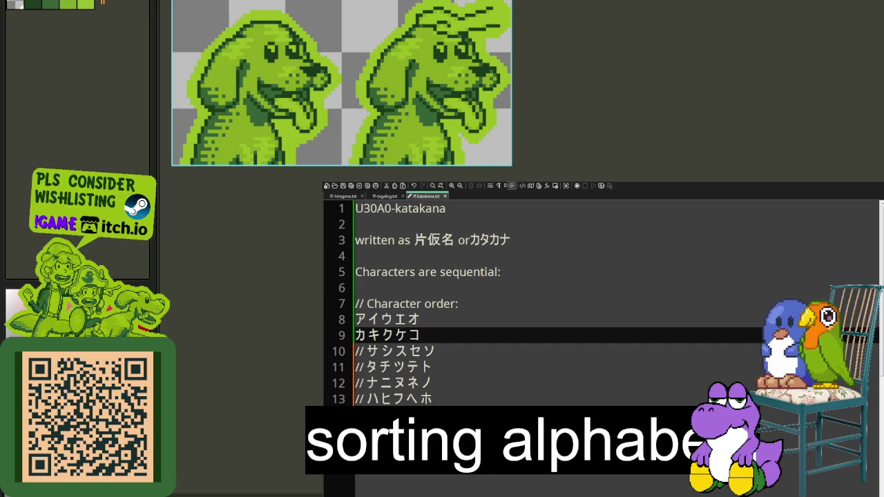
pyautogui.write('//')
pyautogui.press('Up')
pyautogui.press('Home')
pyautogui.write('//')
pyautogui.press('Down')
pyautogui.press('Down')
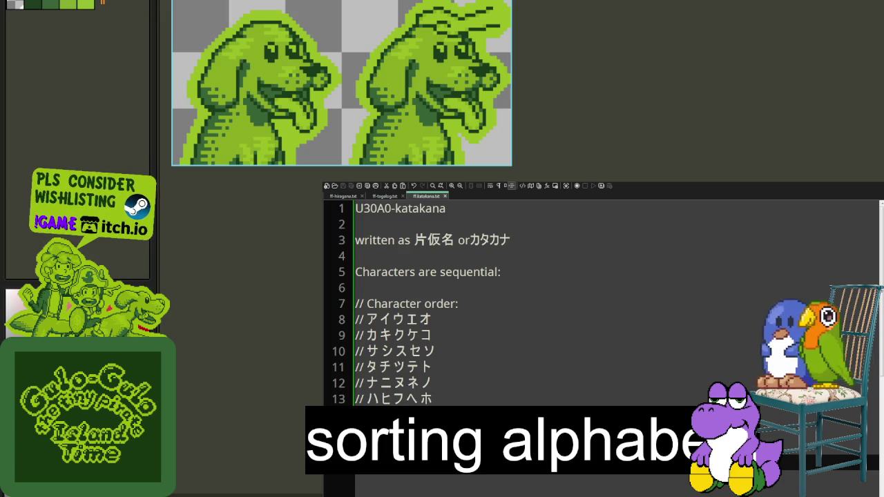
# Add a final //ン row on a new line and save the katakana notes.
pyautogui.press('Return')
pyautogui.write('//ン')
pyautogui.hotkey('ctrl', 's')
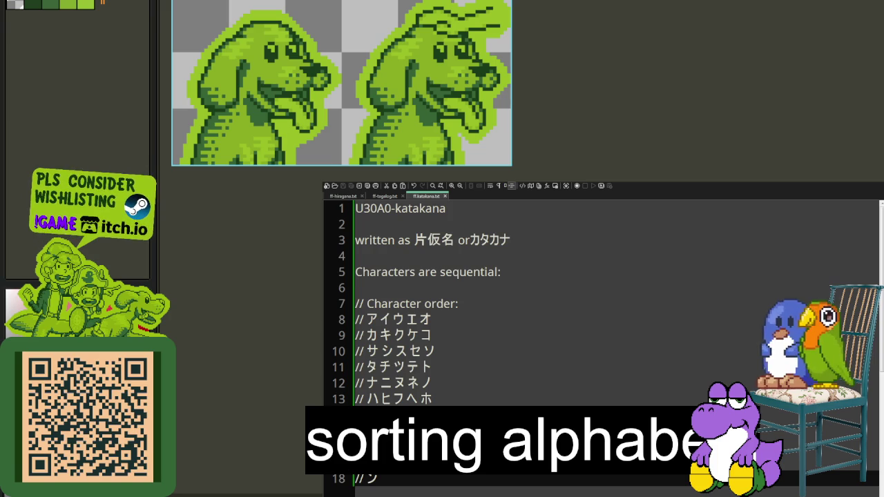
# Bring up the katakana glyph sprite sheet beside the notes.
pyautogui.hotkey('ctrl', 'Tab')
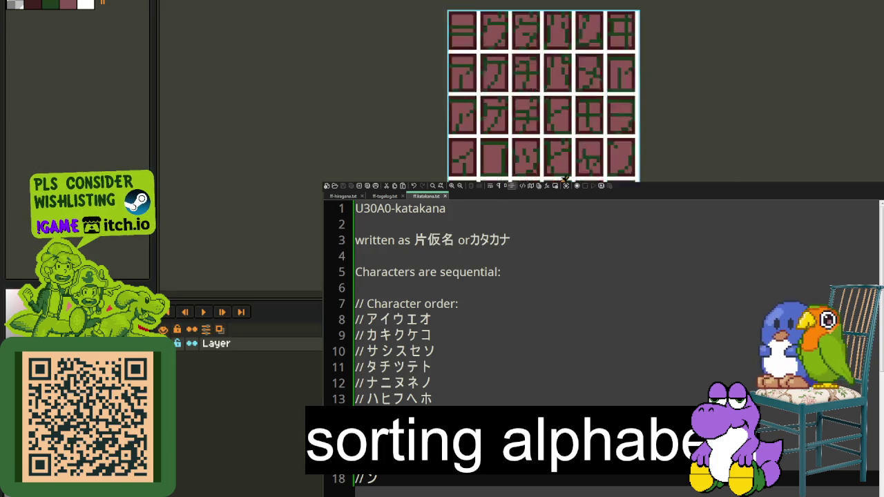
pyautogui.scroll(-3, 511, 90)
pyautogui.scroll(2, 511, 90)
pyautogui.scroll(1, 511, 90)
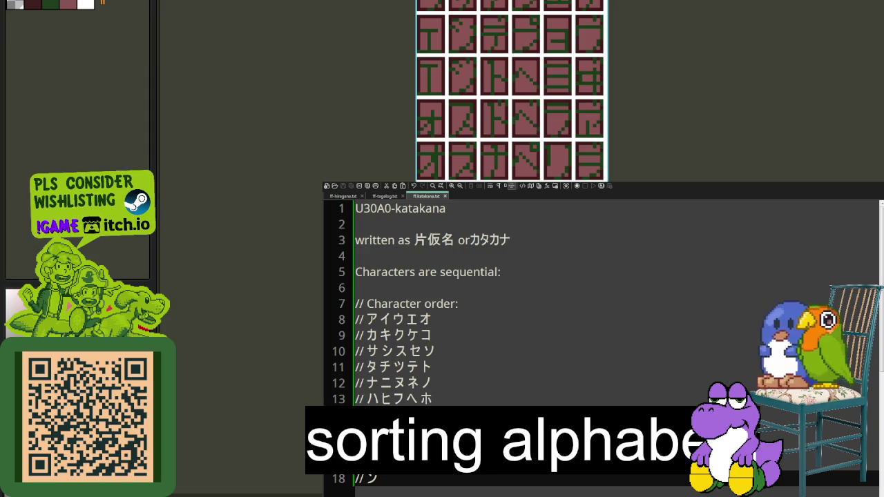
pyautogui.scroll(1, 494, 91)
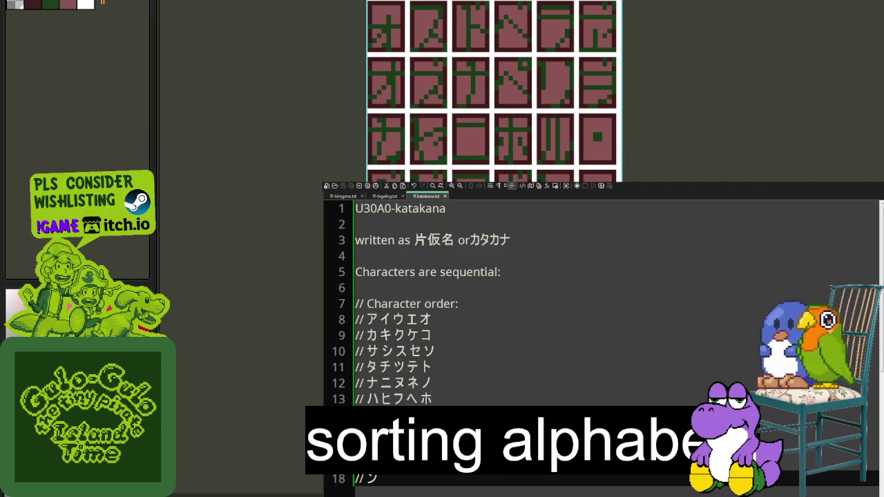
pyautogui.scroll(-3, 330, 163)
pyautogui.scroll(-2, 325, 91)
pyautogui.scroll(-2, 282, 257)
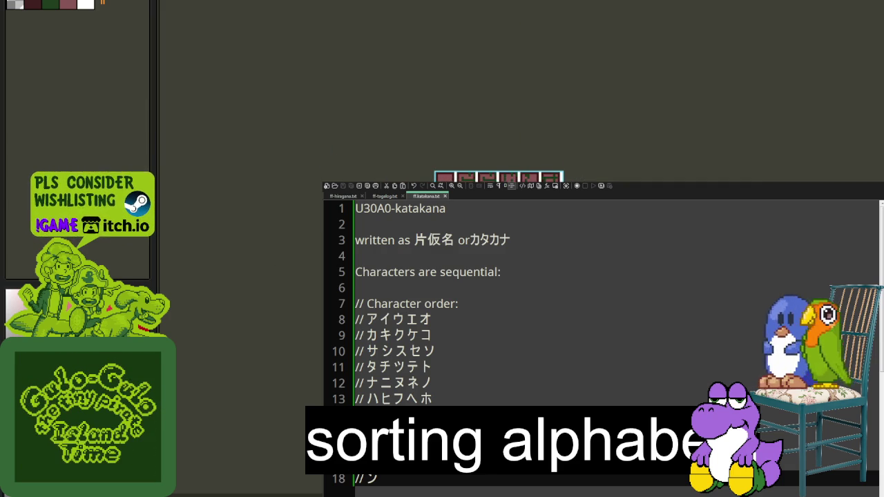
pyautogui.scroll(-1, 349, 241)
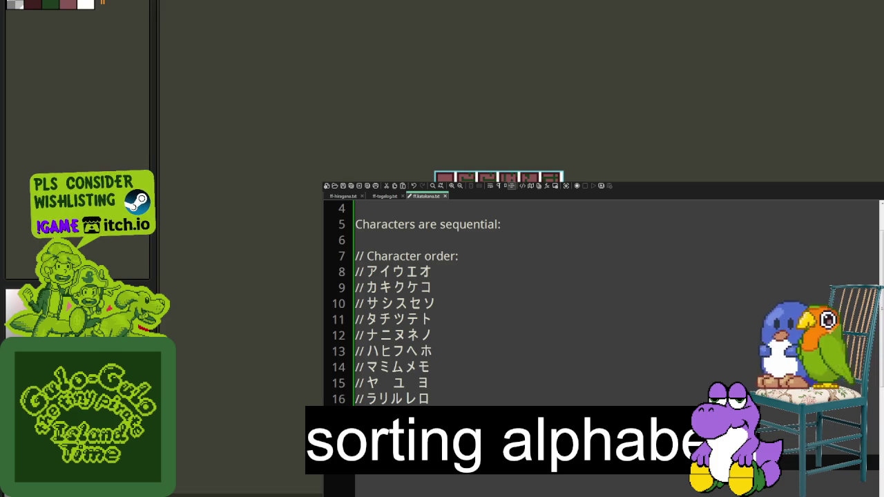
# Close ff-tagalog.txt and ff-hiragana.txt, leaving only ff-katakana.txt, and save it.
pyautogui.click(383, 196)
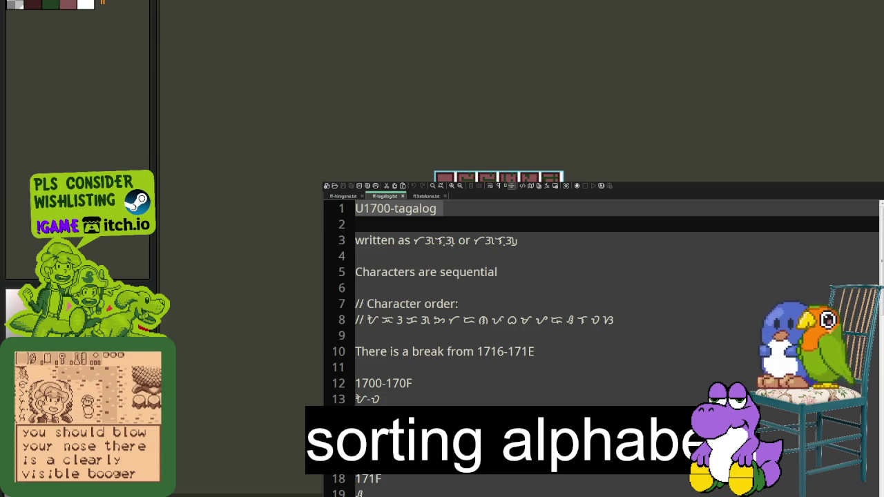
pyautogui.click(403, 196)
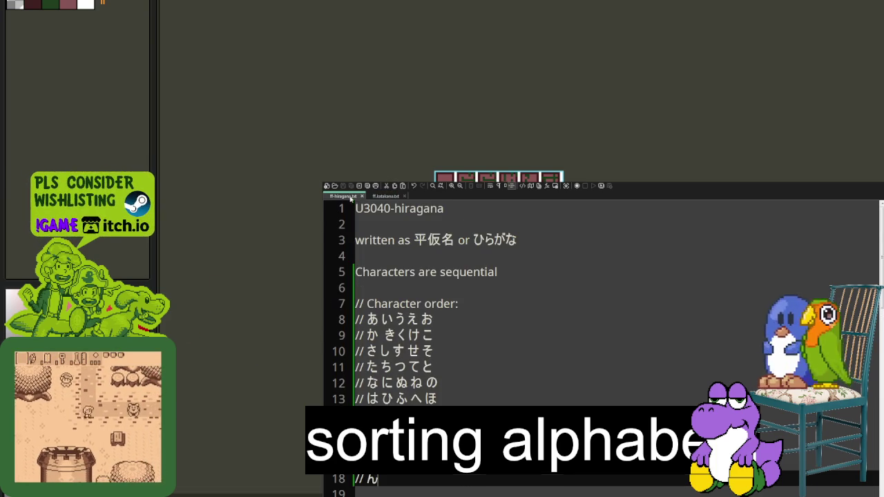
pyautogui.scroll(-1, 360, 197)
pyautogui.scroll(-3, 359, 196)
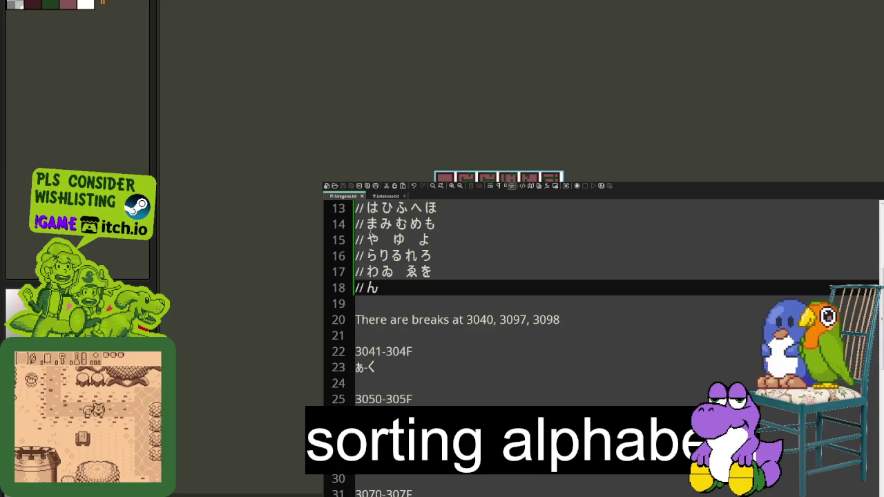
pyautogui.click(360, 196)
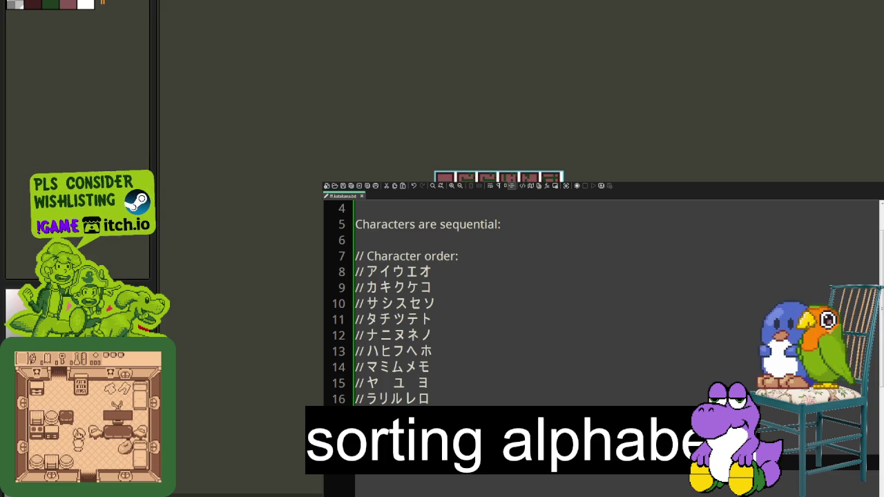
pyautogui.hotkey('ctrl', 's')
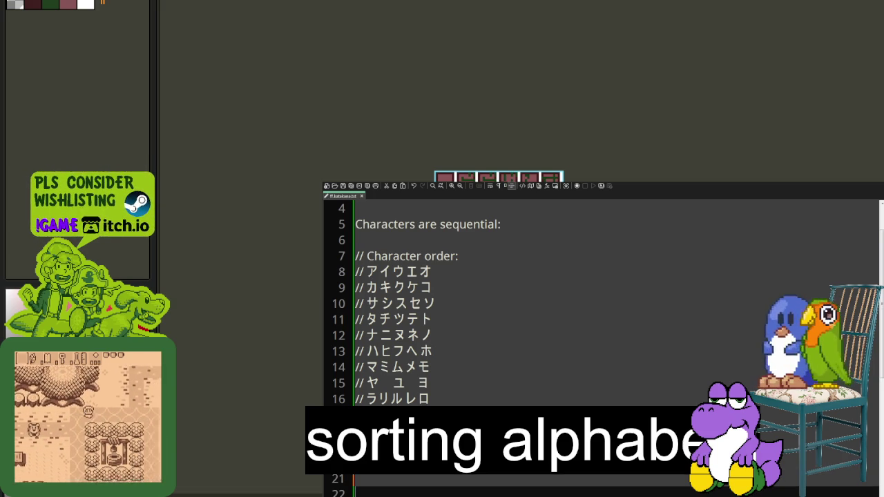
# Paste a copy of the 30A0-30AF range line and edit its digits into a new range heading.
pyautogui.scroll(-2, 601, 303)
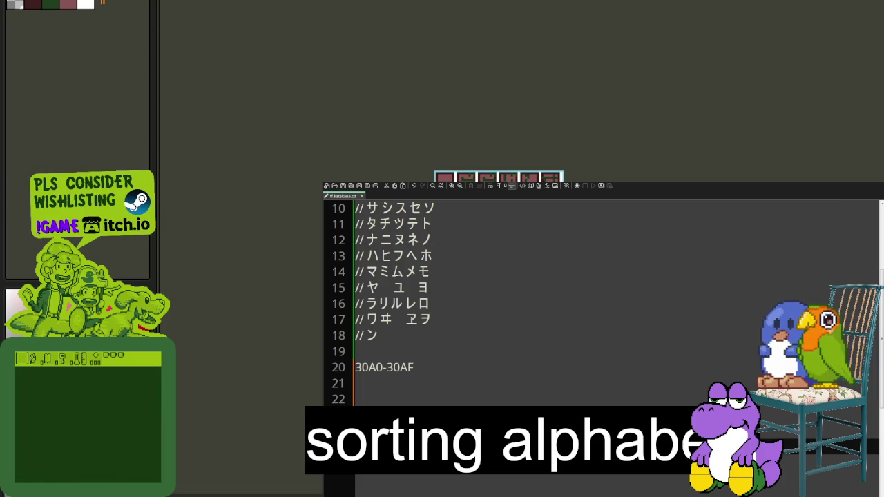
pyautogui.write('30A0-30AF')
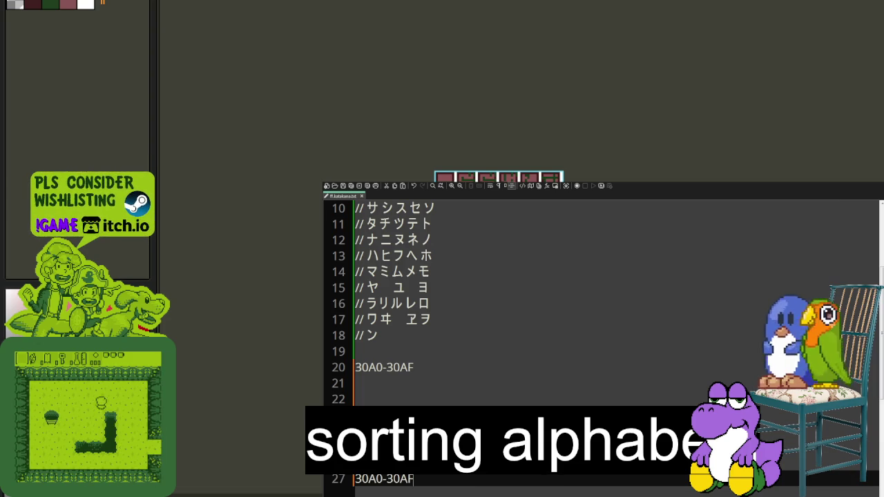
pyautogui.write('D')
pyautogui.press('End')
pyautogui.press('Left')
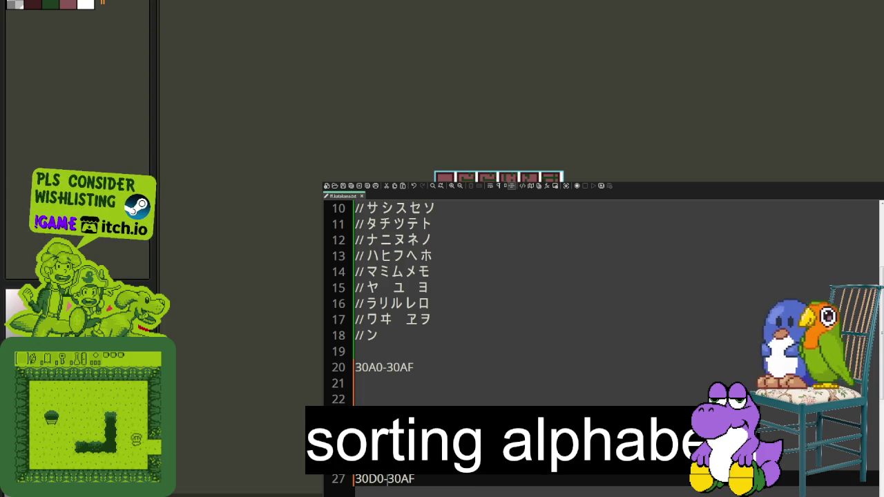
pyautogui.press('BackSpace')
pyautogui.write('D')
pyautogui.press('Return')
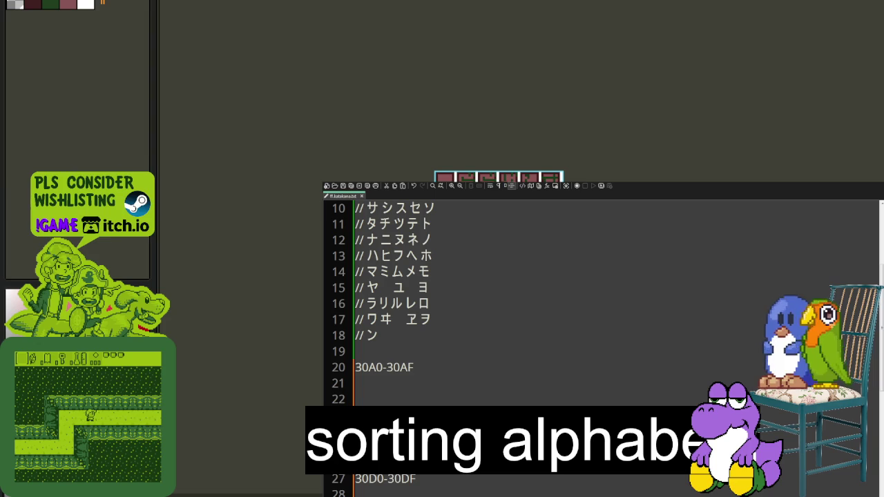
# Add further range heading lines, undo the misplaced ones, and return under 30A0-30AF.
pyautogui.press('Down')
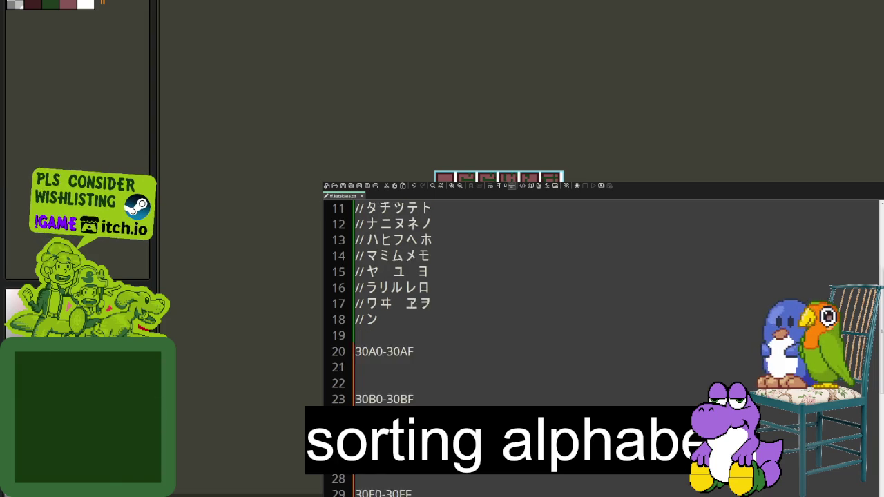
pyautogui.press('Down')
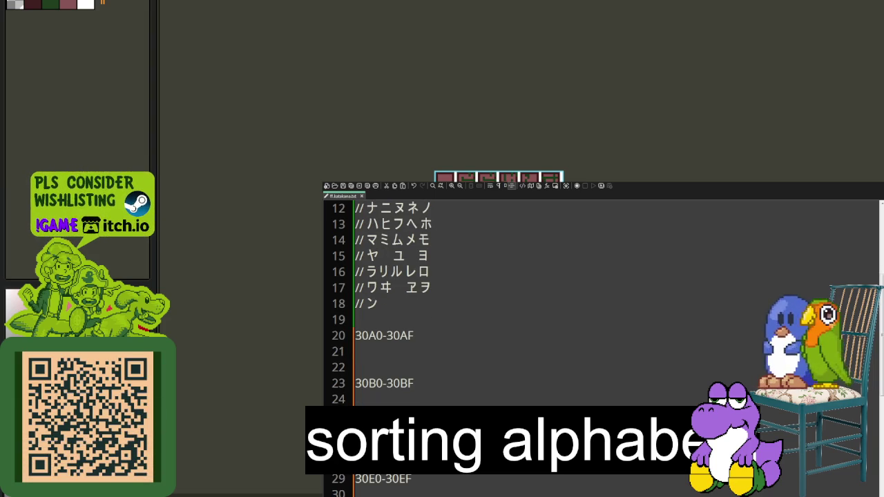
pyautogui.press('Down')
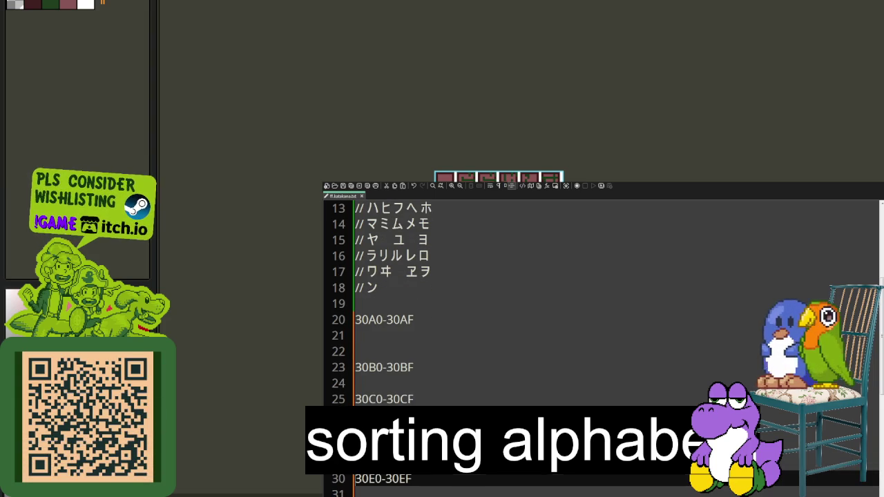
pyautogui.hotkey('ctrl', 'z')
pyautogui.hotkey('ctrl', 'z')
pyautogui.hotkey('ctrl', 'z')
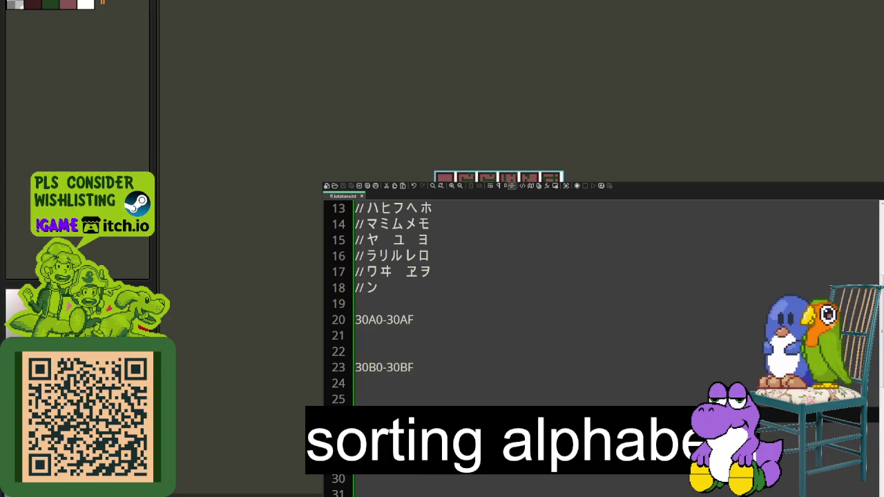
pyautogui.click(465, 335)
# Write ゠-ク under 30A0-30AF and グ-タ under 30B0-30BF.
pyautogui.write('=')
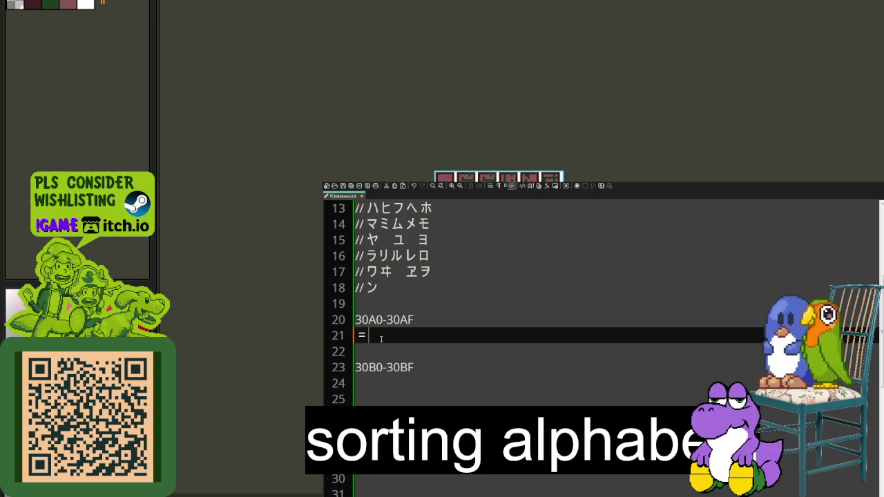
pyautogui.write('-ク')
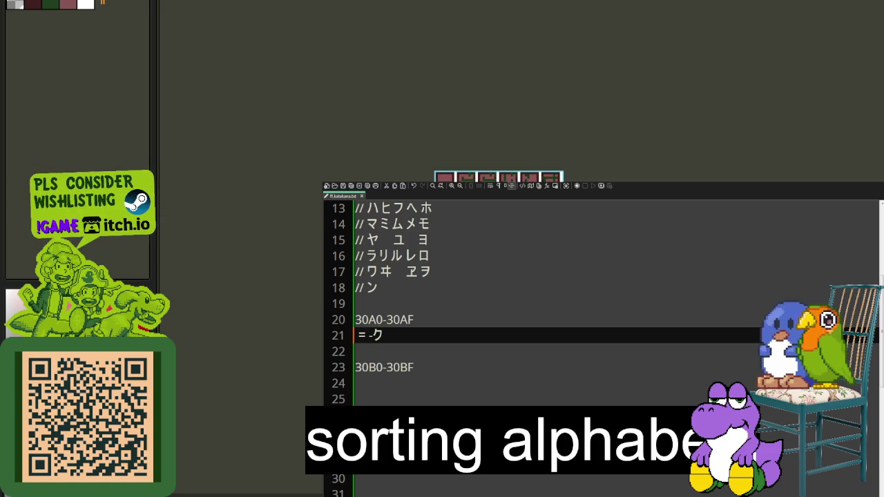
pyautogui.click(355, 383)
pyautogui.write('グ')
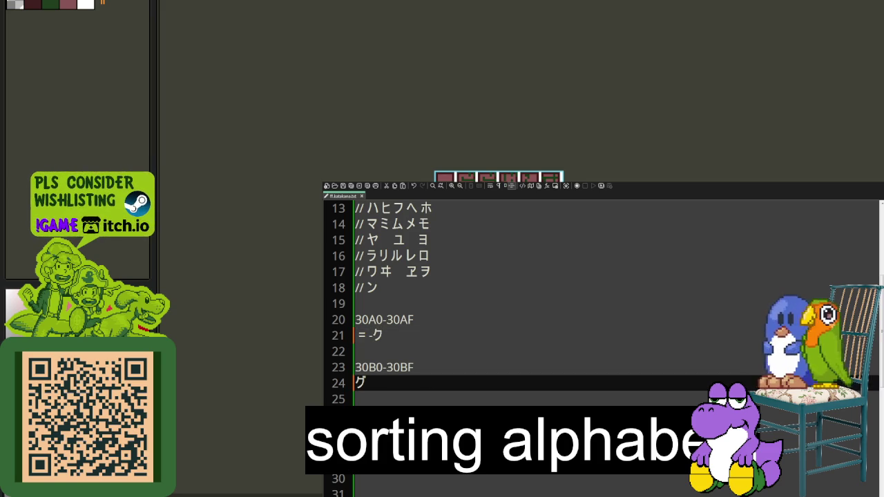
pyautogui.write('-タ')
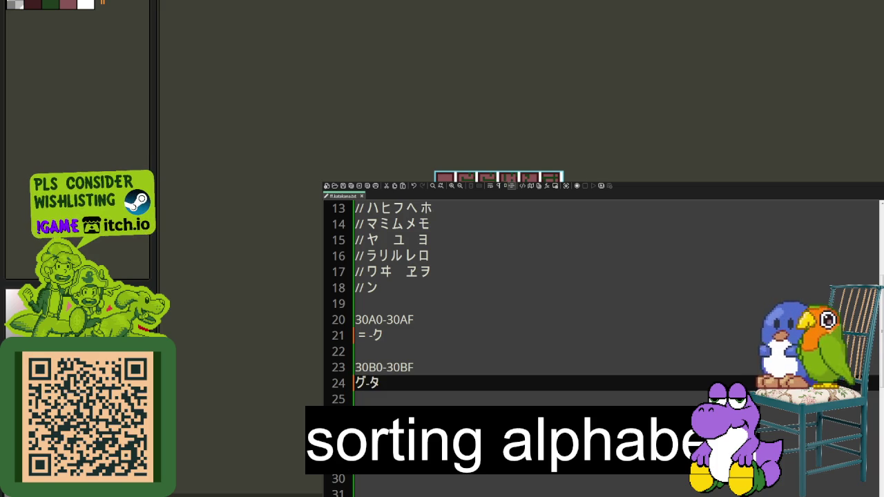
# Add ハ-ミ under the next range and ム-ワ under 30E0-30EF, replacing the mistyped リ.
pyautogui.click(355, 431)
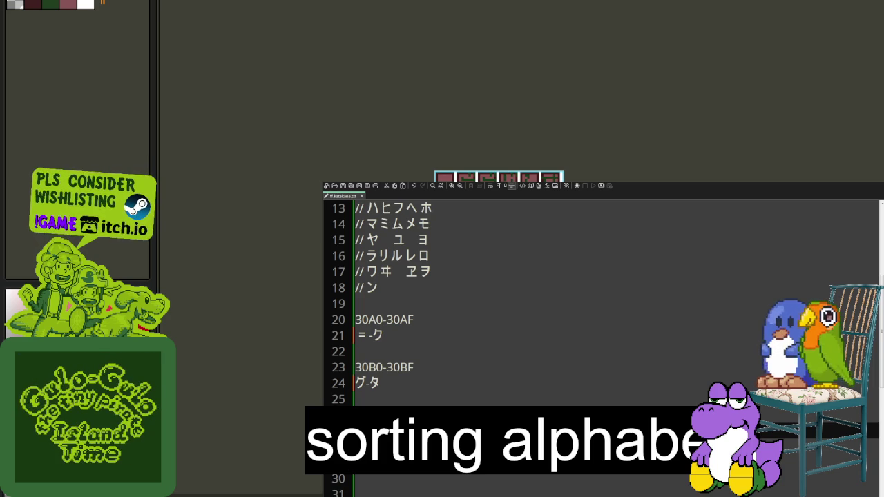
pyautogui.write('ハ-')
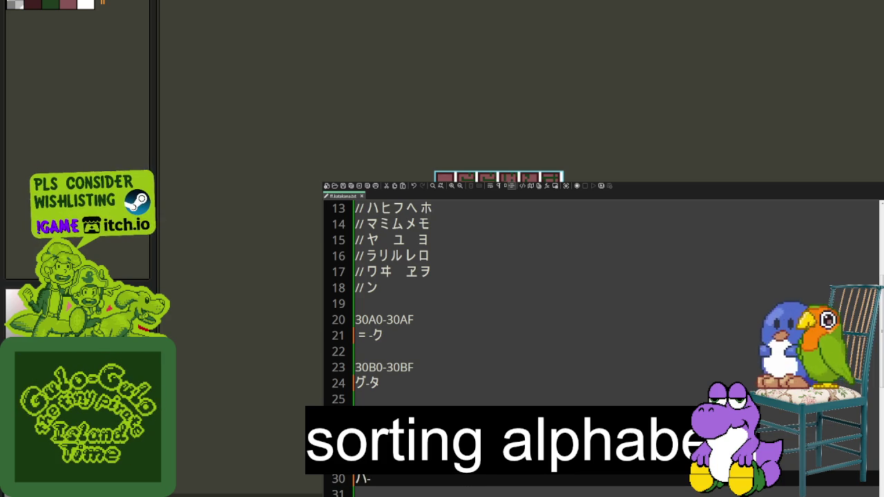
pyautogui.write('ミ')
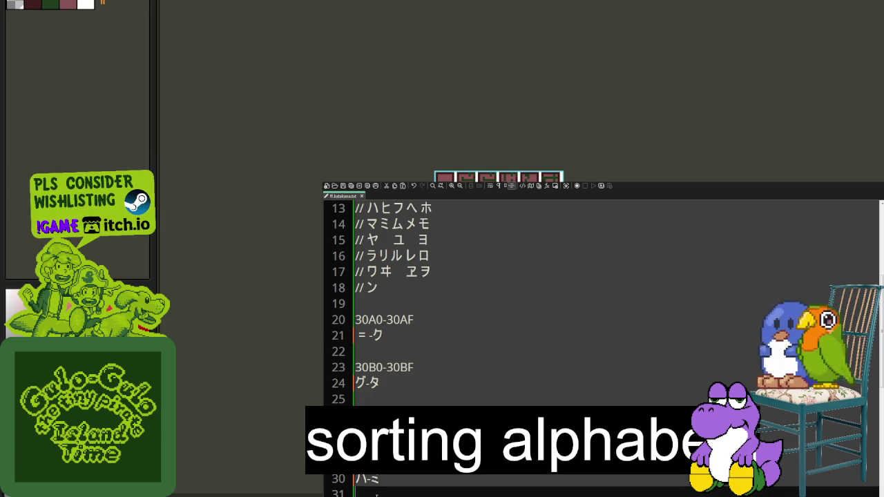
pyautogui.press('Down')
pyautogui.press('Down')
pyautogui.press('Down')
pyautogui.write('ム')
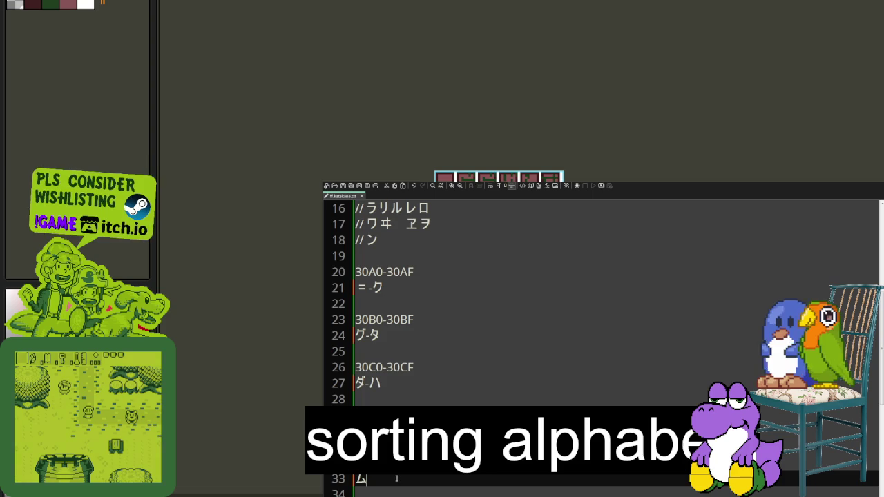
pyautogui.write('-リ')
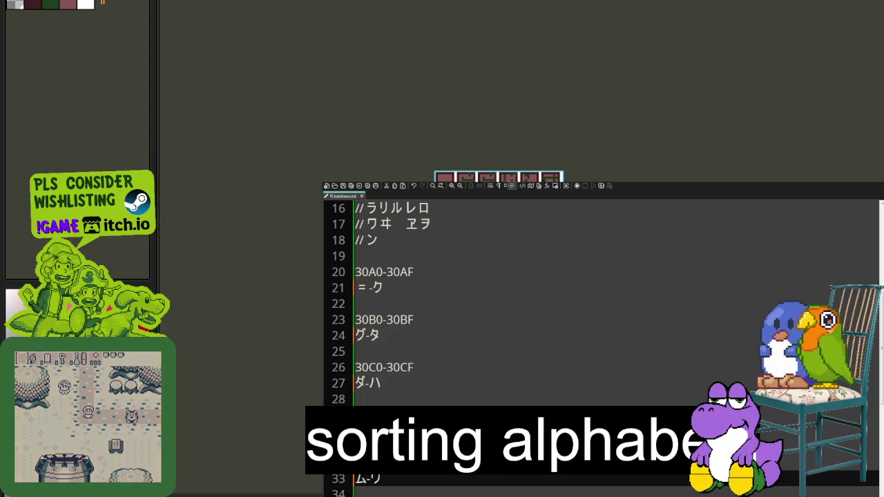
pyautogui.press('BackSpace')
pyautogui.write('ワ')
pyautogui.scroll(-2, 553, 331)
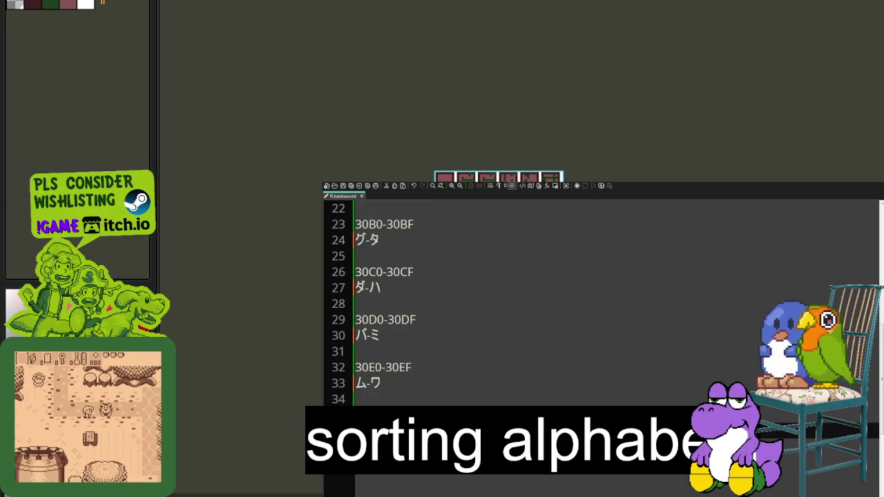
pyautogui.scroll(6, 601, 332)
pyautogui.scroll(1, 601, 331)
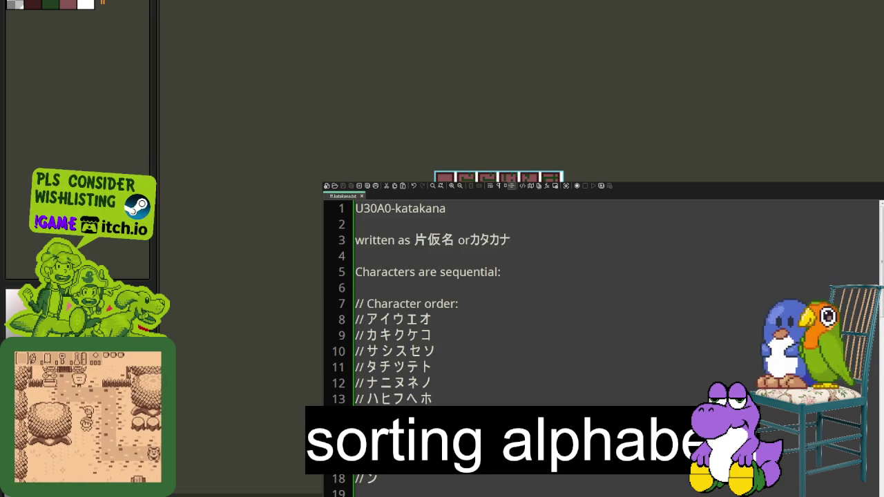
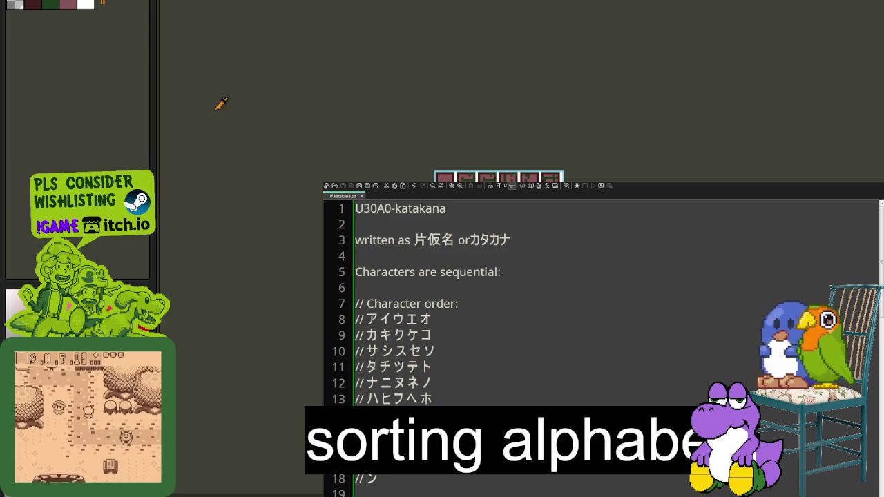
# Create a new Aseprite sprite and paste in the Zelda name-entry screenshot with its katakana table.
pyautogui.hotkey('alt', 'f')
pyautogui.press('n')
pyautogui.press('Return')
pyautogui.hotkey('ctrl', 'v')
pyautogui.scroll(-2, 525, 103)
pyautogui.scroll(2, 525, 104)
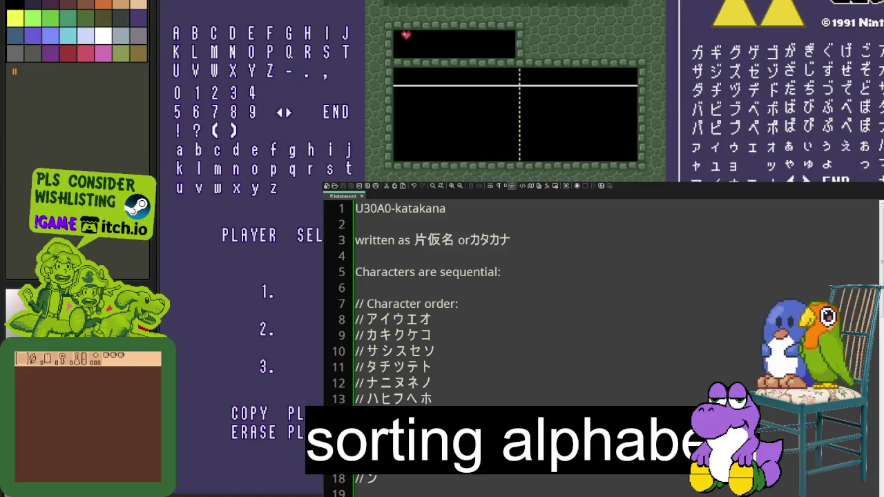
pyautogui.hscroll(5, 524, 103)
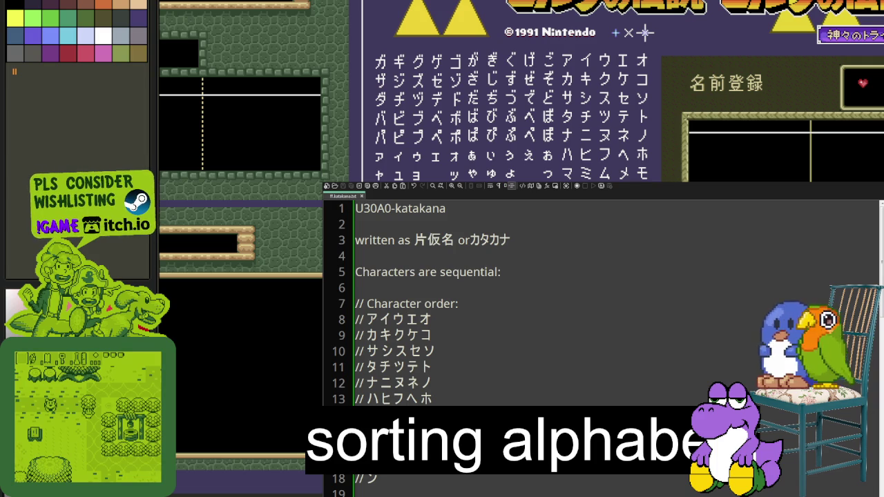
# Insert two blank lines after the //ン row on line 18 of the katakana notes.
pyautogui.scroll(-1, 414, 296)
pyautogui.scroll(-3, 413, 296)
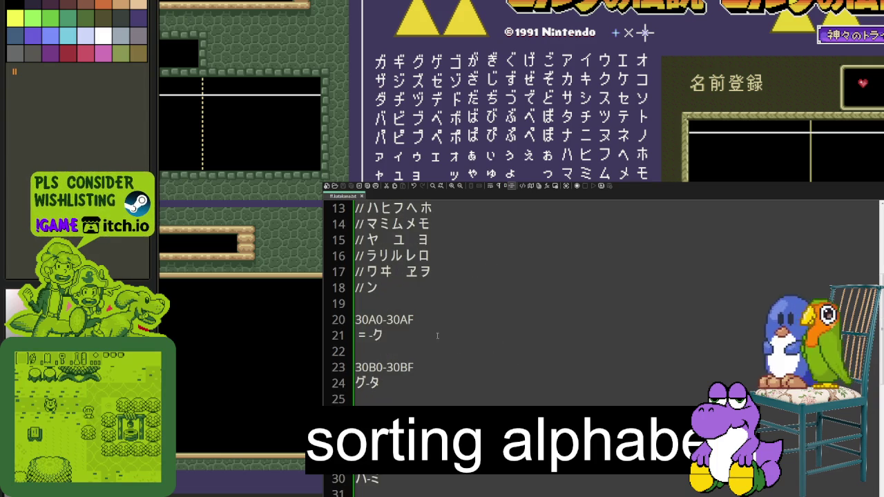
pyautogui.click(407, 290)
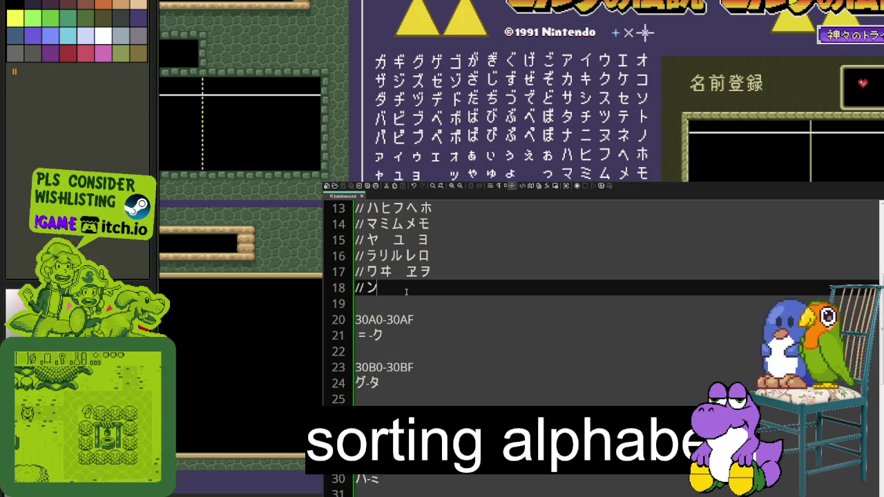
pyautogui.press('Return')
pyautogui.press('Return')
pyautogui.press('Up')
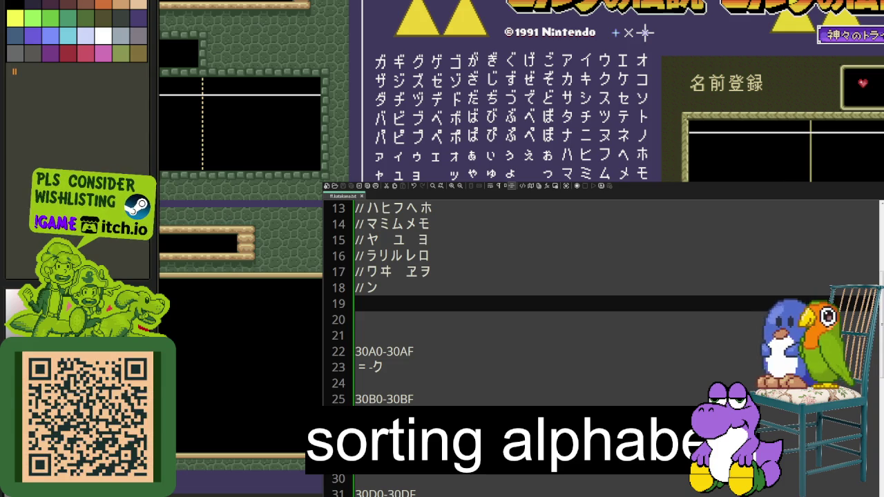
pyautogui.click(355, 319)
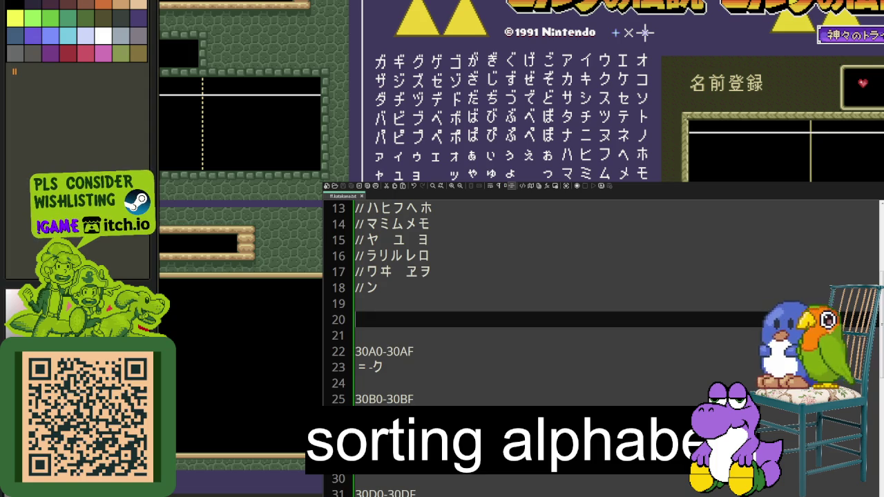
pyautogui.scroll(3, 601, 345)
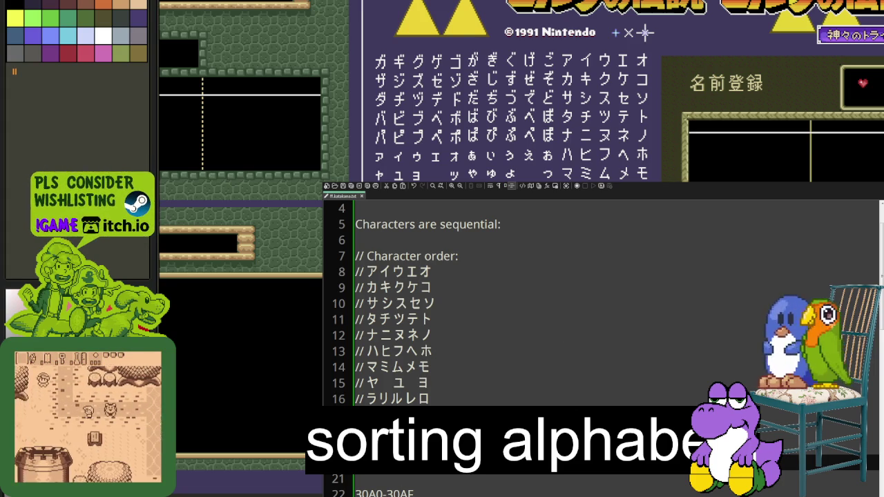
# Type two voiced katakana rows on the new lines, the second reading ダヂヅデド.
pyautogui.hotkey('ctrl', 'z')
pyautogui.hotkey('ctrl', 'z')
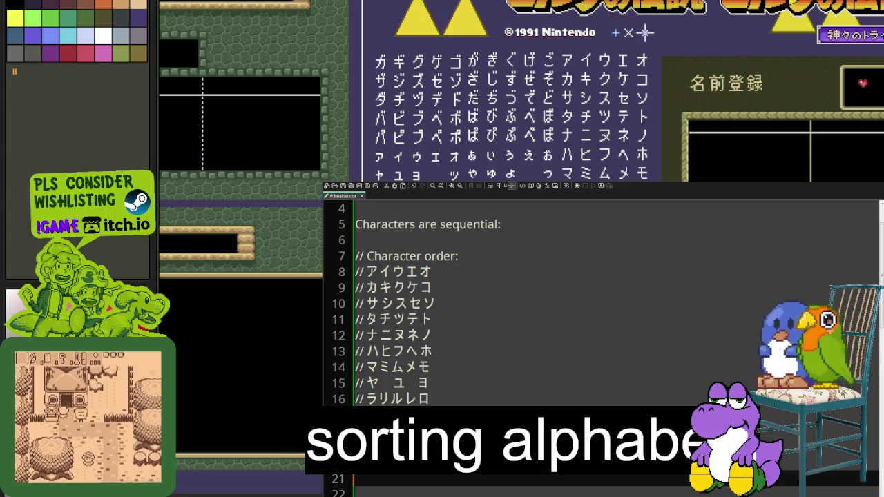
pyautogui.write('サ')
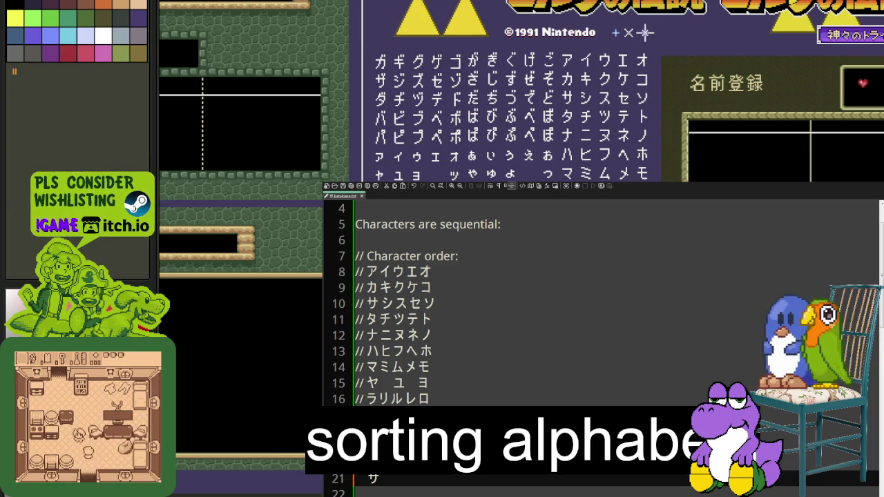
pyautogui.press('Return')
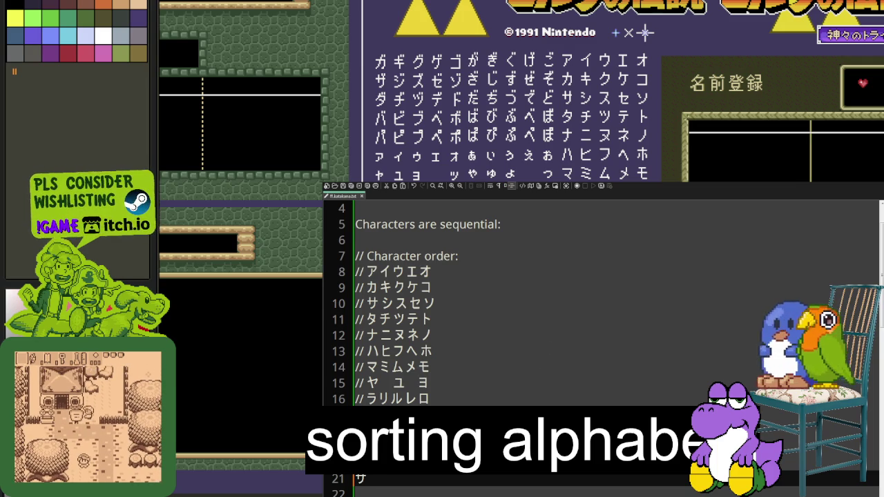
pyautogui.write('ン')
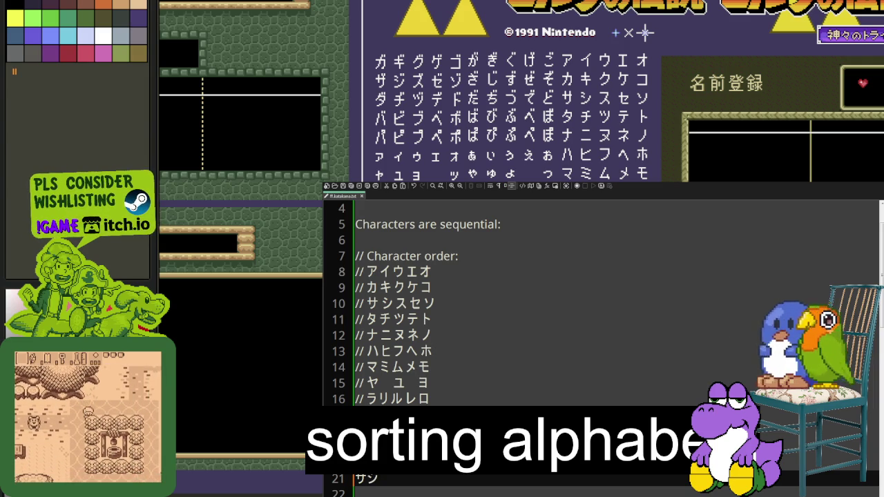
pyautogui.write('ス')
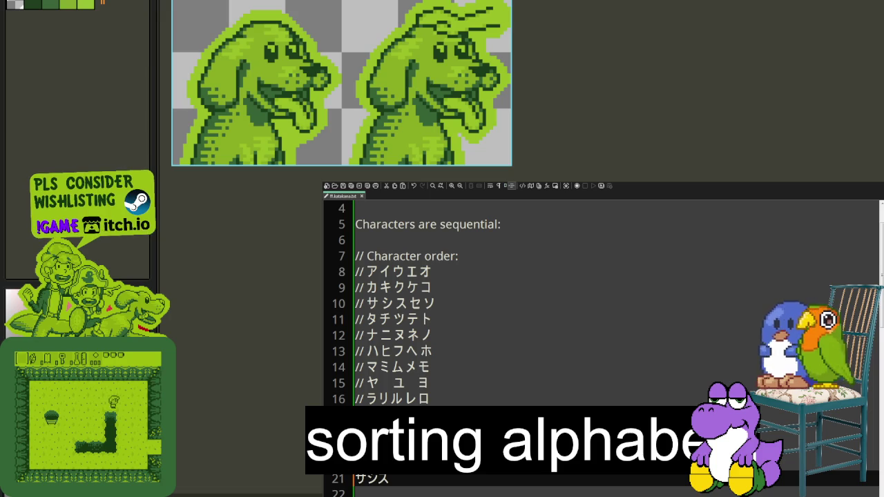
pyautogui.write('セゾ')
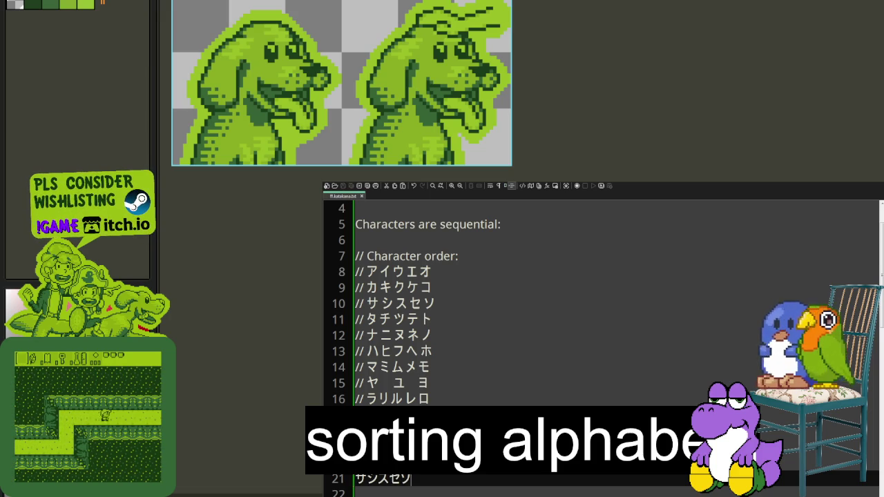
pyautogui.write('リ')
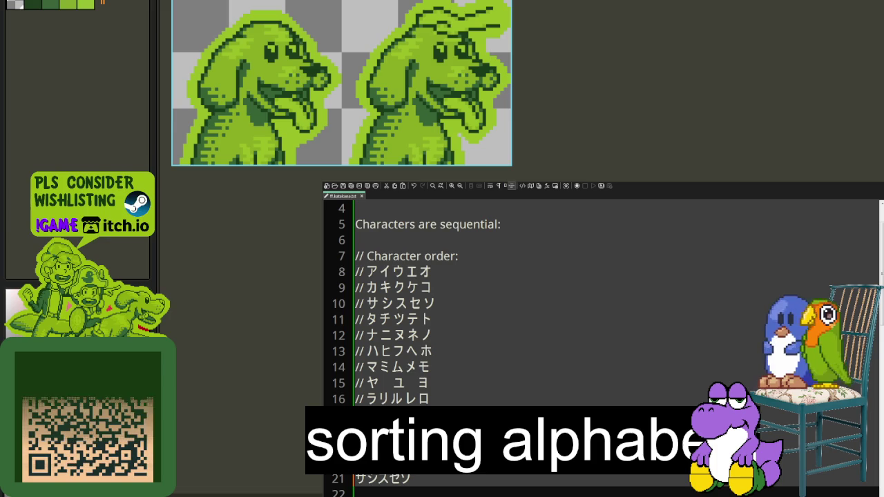
pyautogui.write('タ')
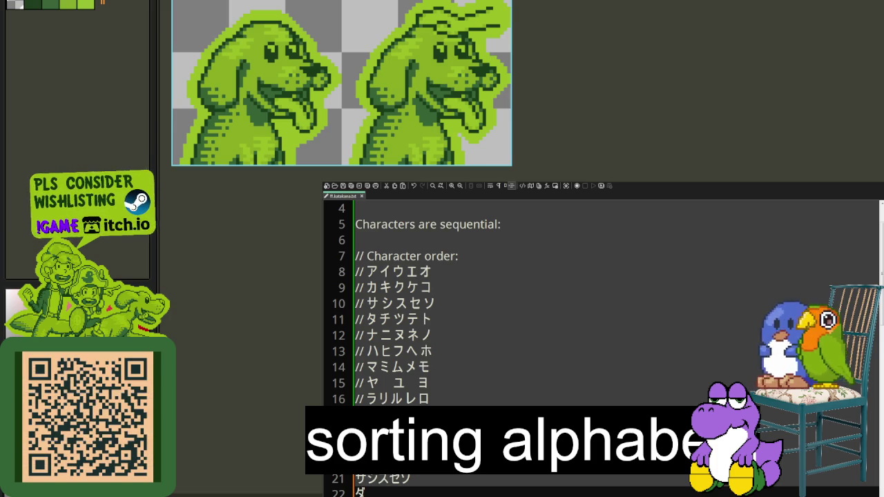
pyautogui.write('ヂ')
pyautogui.write('ヅ')
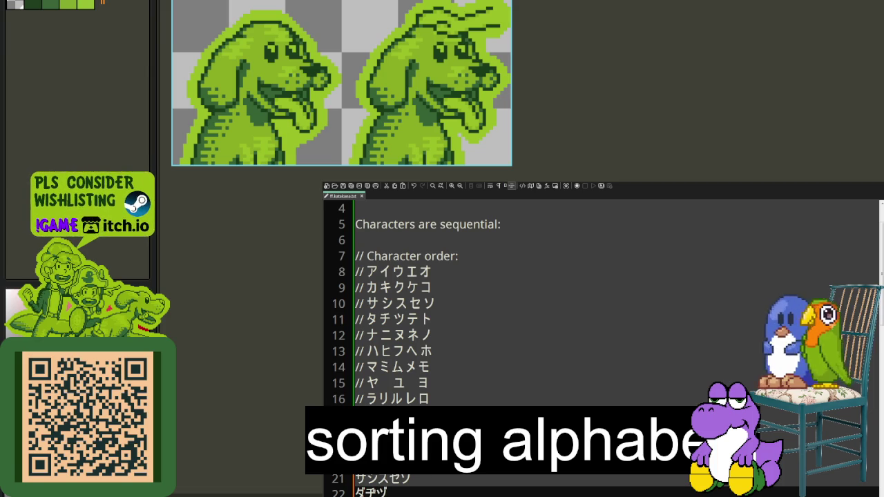
pyautogui.write('デ')
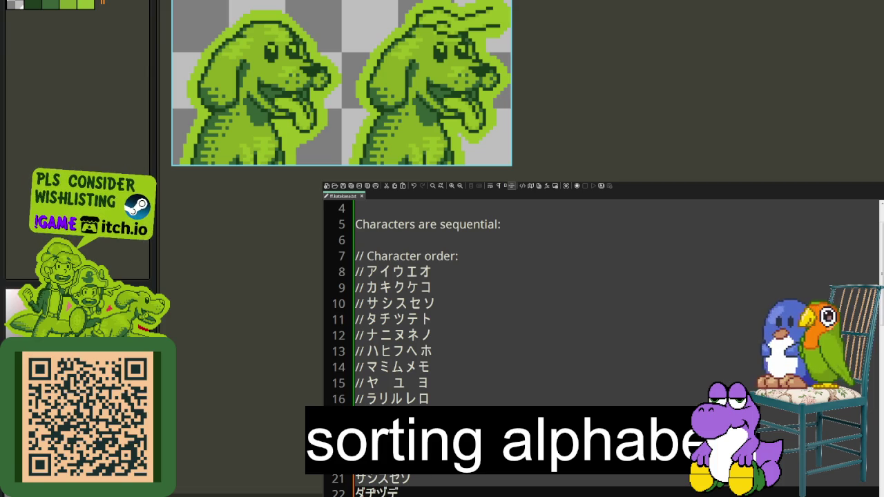
pyautogui.write('ド')
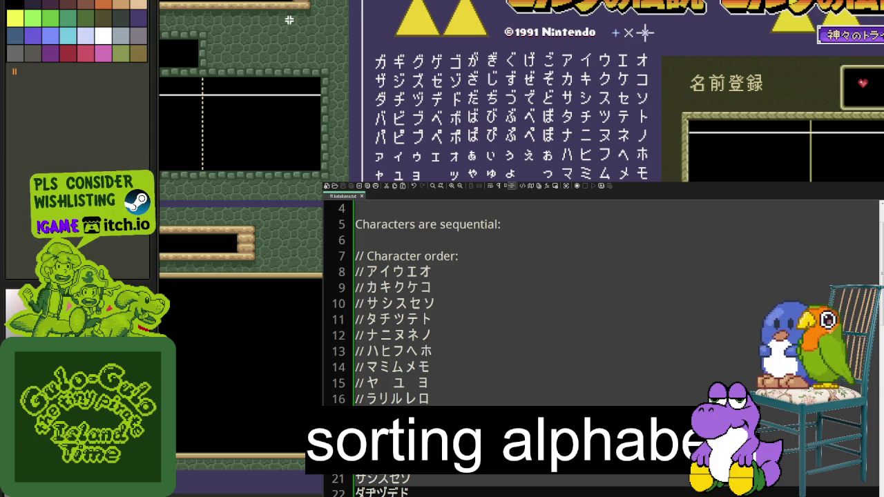
# Switch Aseprite to the dog sprite tab, then return to line 22 in Notepad++.
pyautogui.hotkey('ctrl', 'Tab')
pyautogui.hotkey('ctrl', 'Tab')
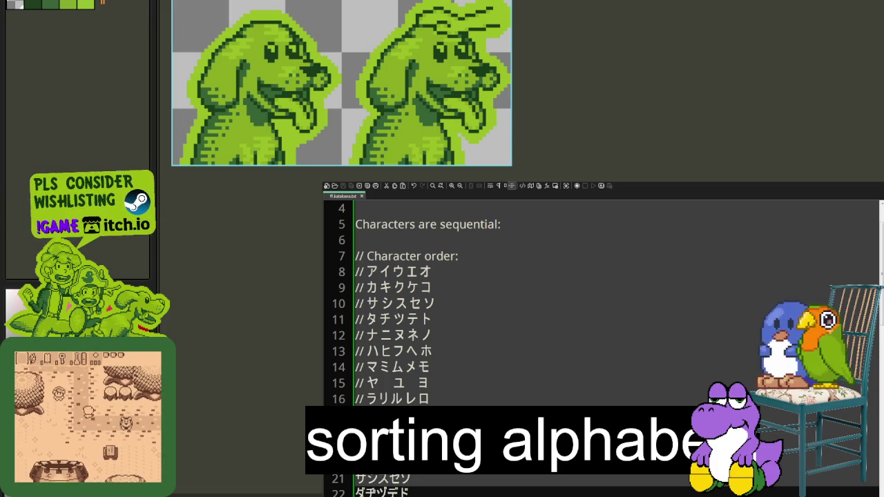
pyautogui.click(418, 488)
pyautogui.scroll(-1, 418, 488)
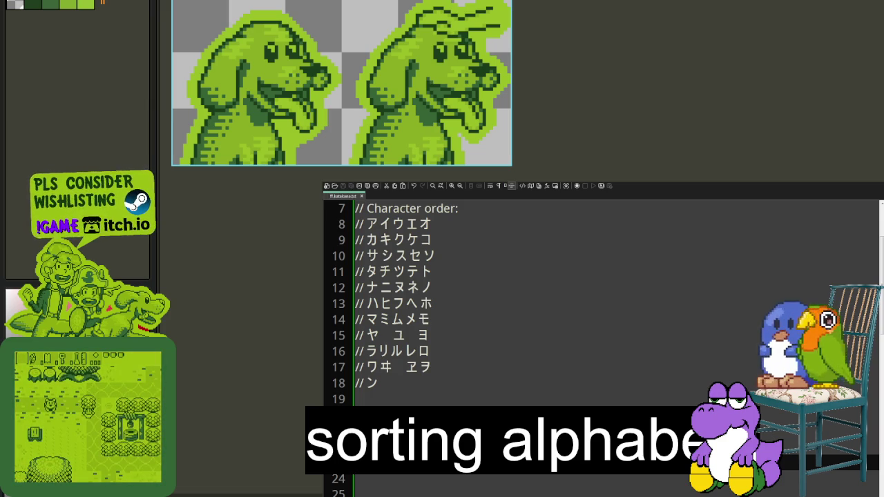
pyautogui.click(359, 492)
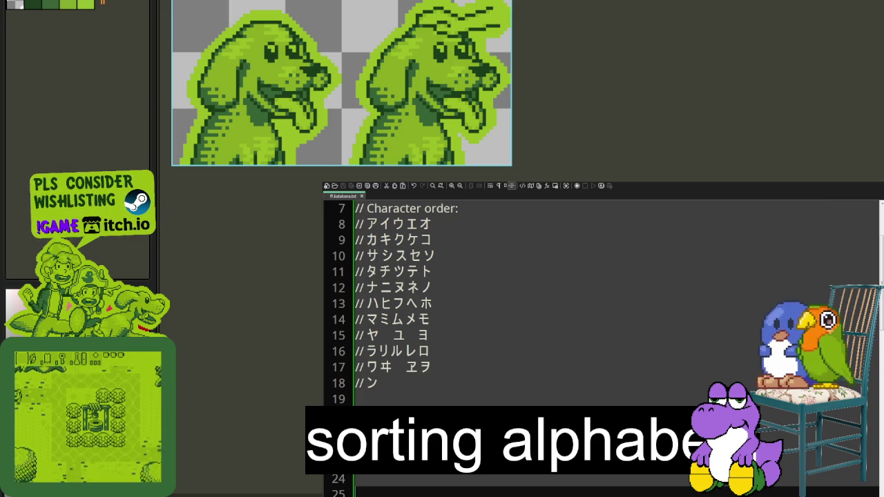
# Type the パピプペポ row, then a ワヰヱヲ row on the next line.
pyautogui.write('パ')
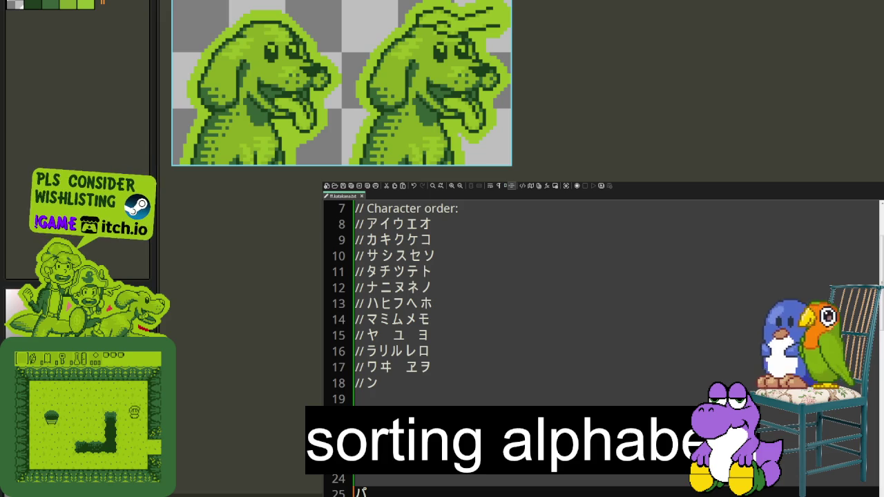
pyautogui.write('ピ')
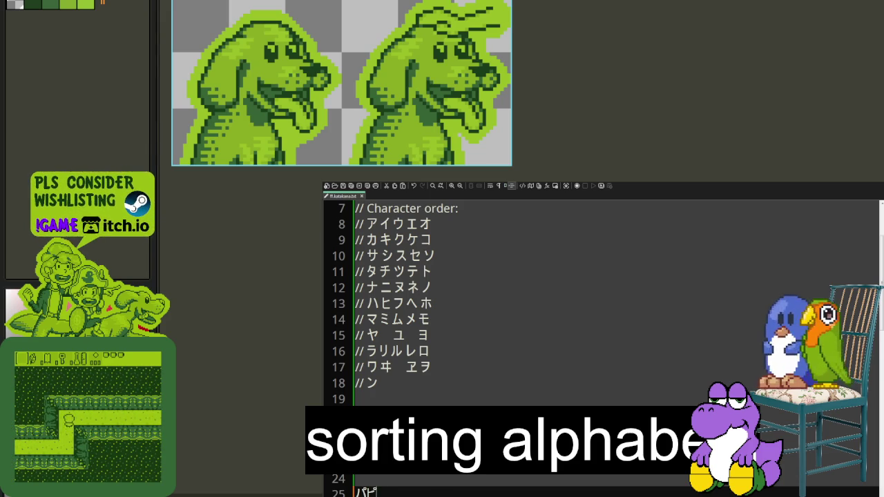
pyautogui.write('プ')
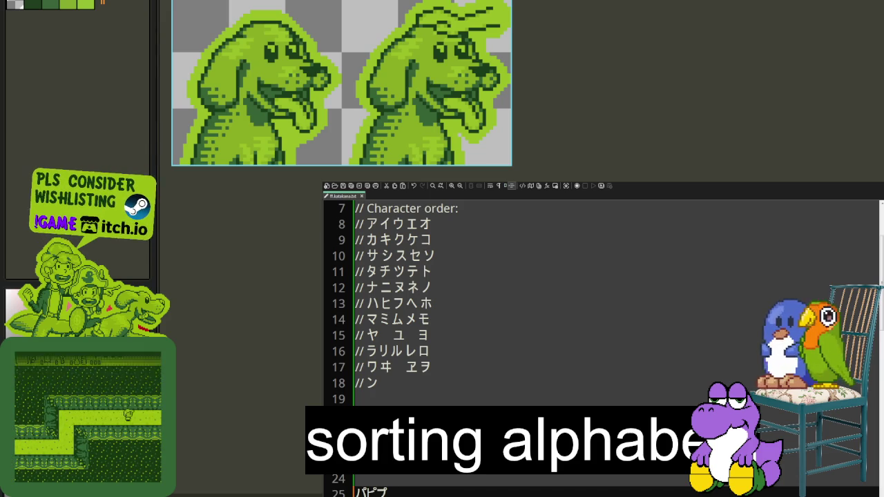
pyautogui.write('ペ')
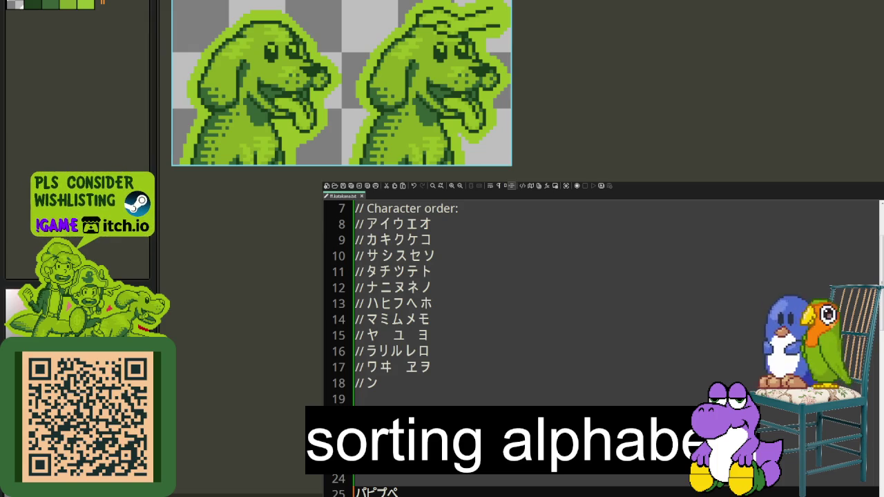
pyautogui.write('ポ')
pyautogui.press('Return')
pyautogui.write('ワ')
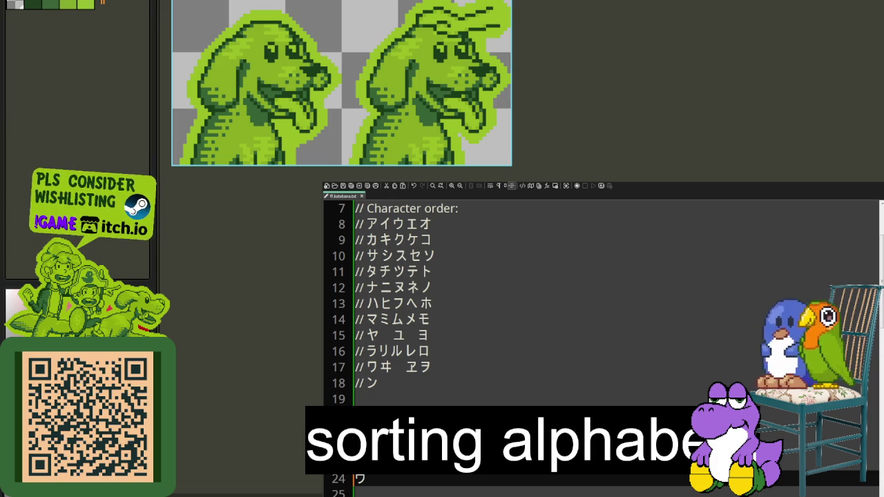
pyautogui.write('ワ')
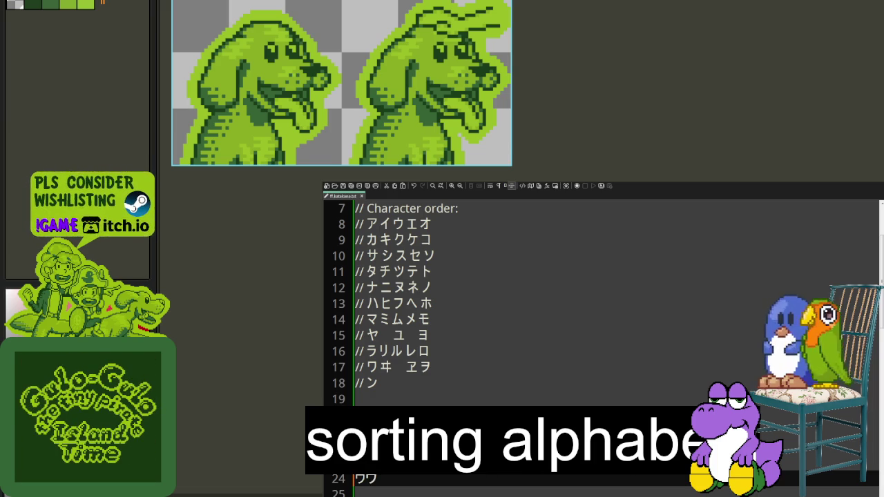
pyautogui.write('ヰ')
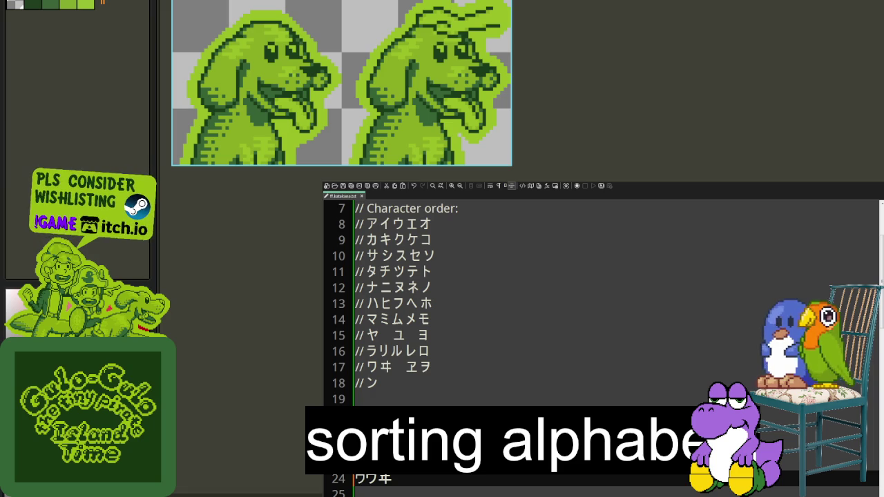
pyautogui.write('ヱ')
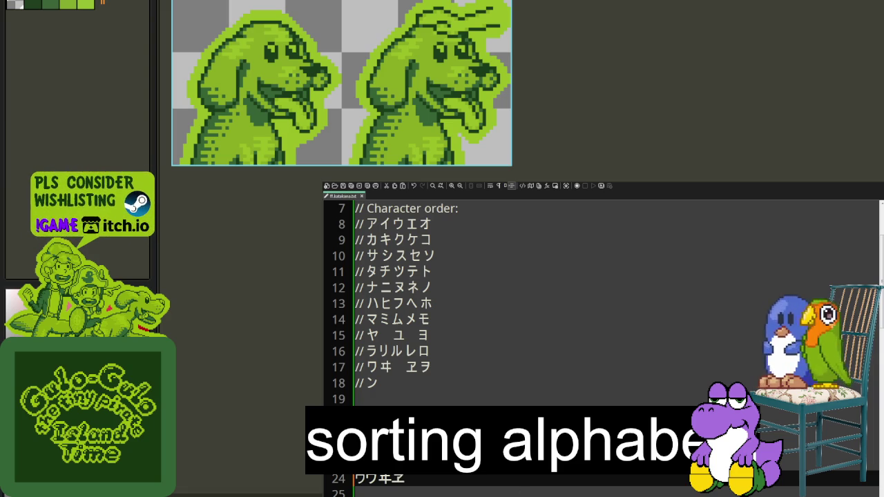
pyautogui.write('ヲ')
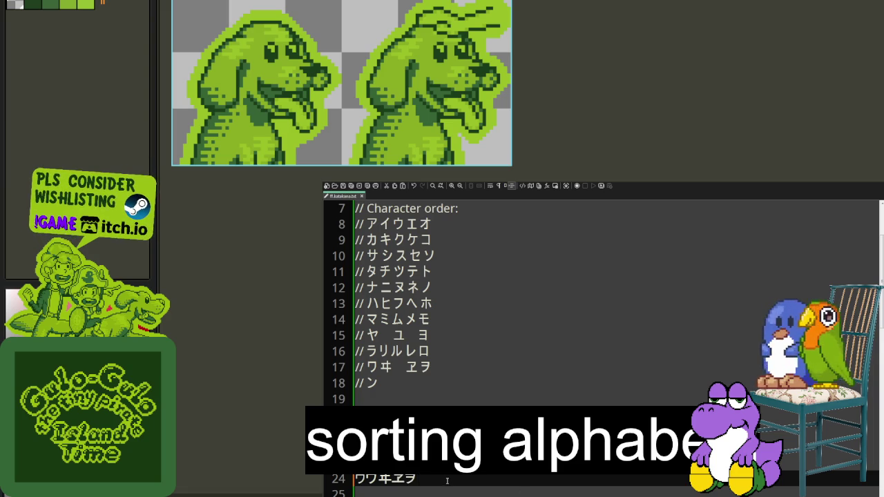
pyautogui.scroll(-1, 473, 490)
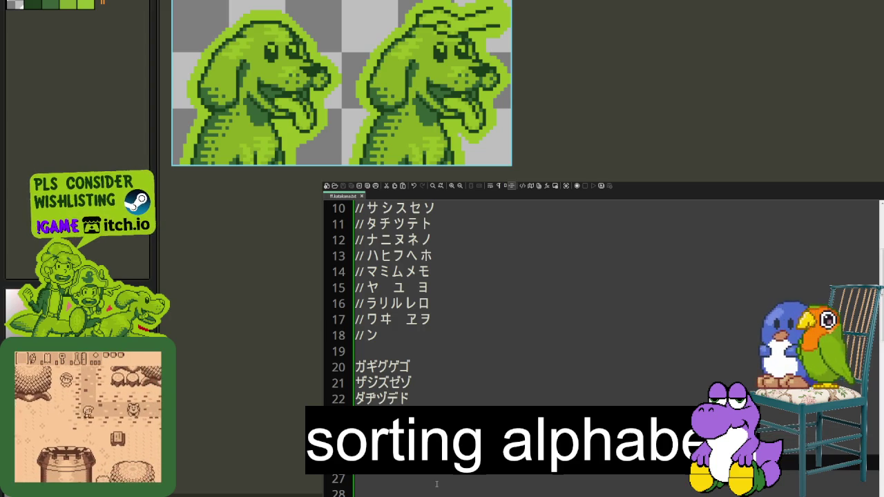
# Type アイウエオ on line 28, prefix it with //, and continue onto line 29.
pyautogui.write('ア')
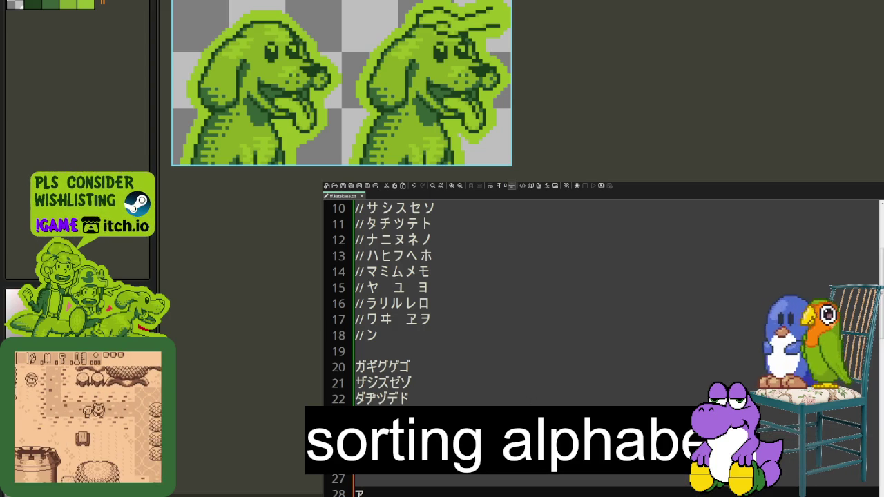
pyautogui.write('イ')
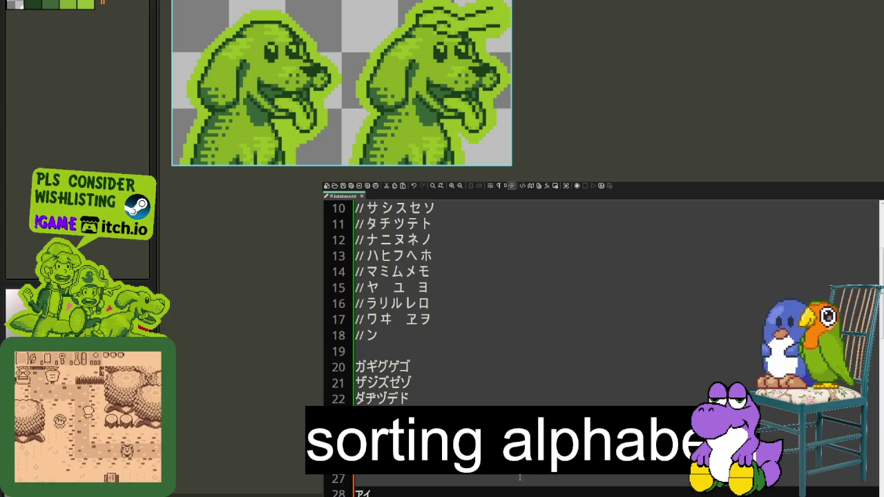
pyautogui.write('ウ')
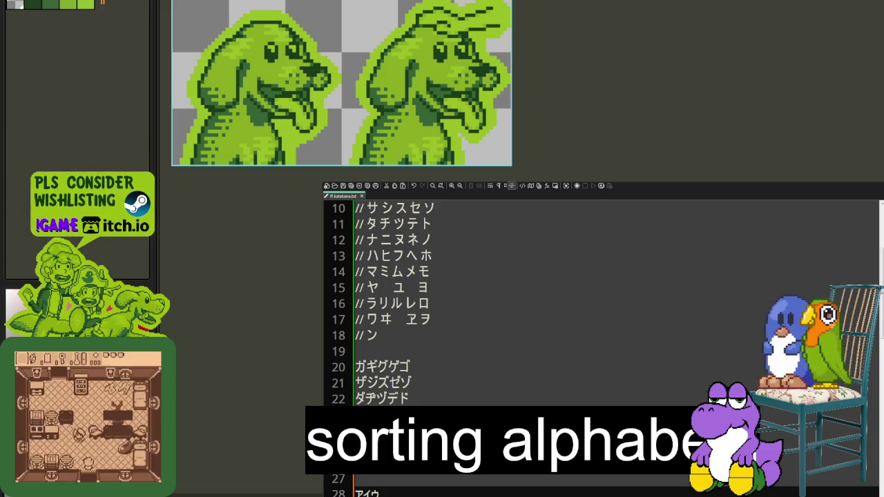
pyautogui.write('エ')
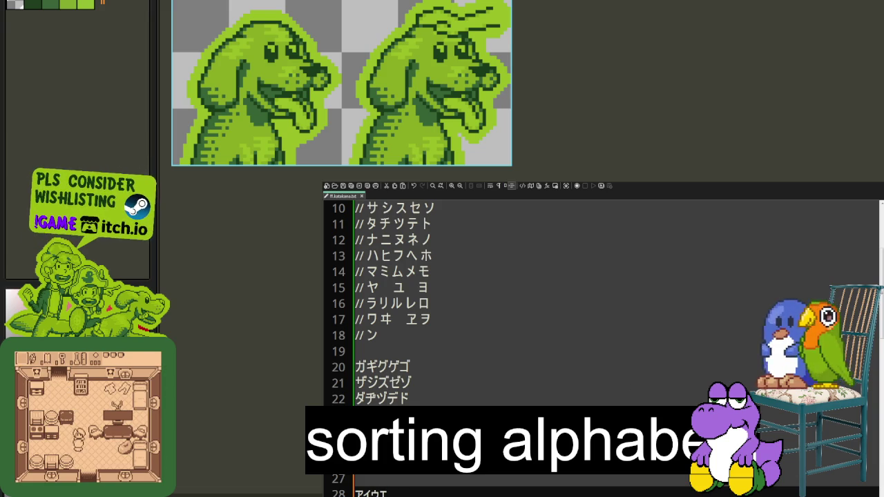
pyautogui.write('オ')
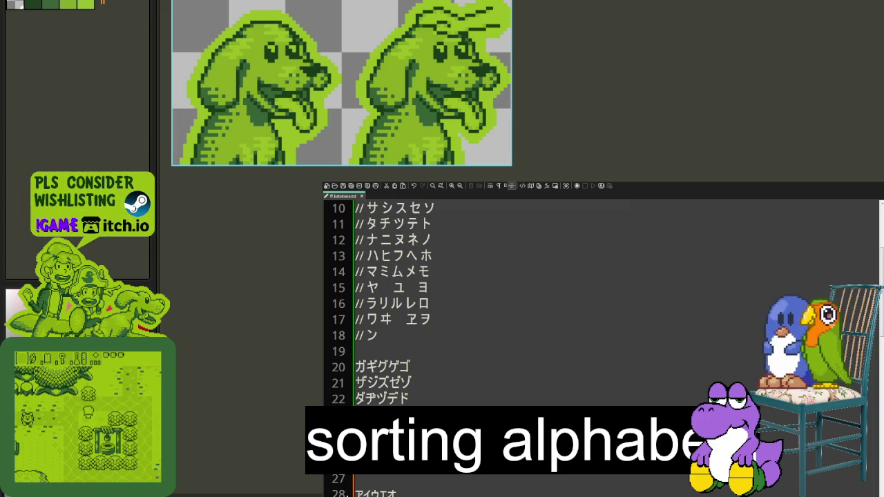
pyautogui.write('//')
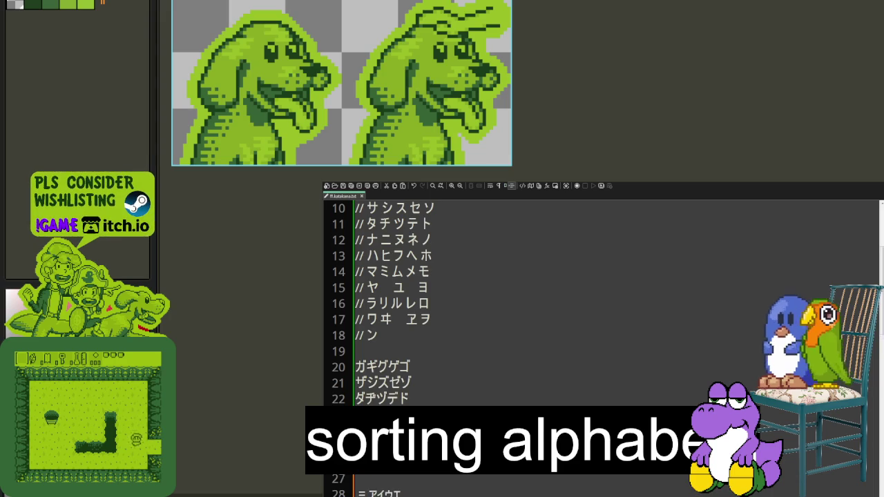
pyautogui.press('Return')
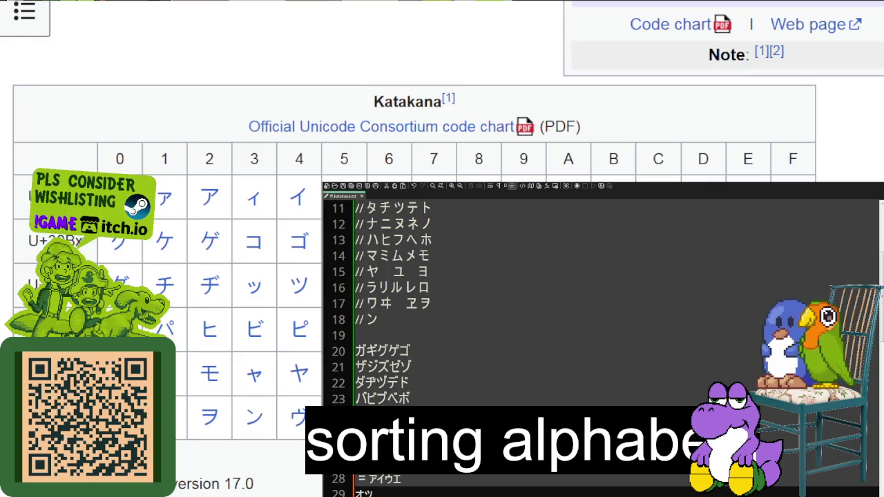
pyautogui.scroll(-2, 414, 89)
pyautogui.scroll(-1, 414, 90)
pyautogui.scroll(2, 415, 89)
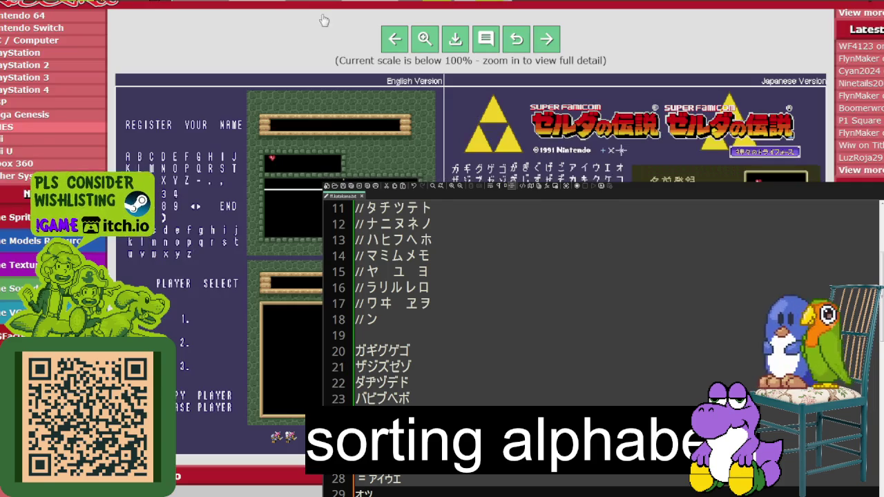
pyautogui.click(497, 177)
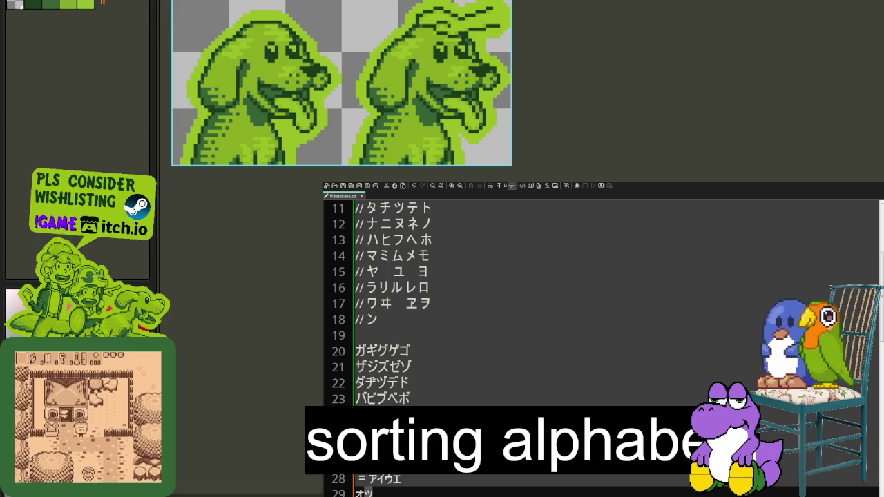
# Append ヤユヨ after オツ on line 29 so it reads オツヤユヨ.
pyautogui.write('ヤ')
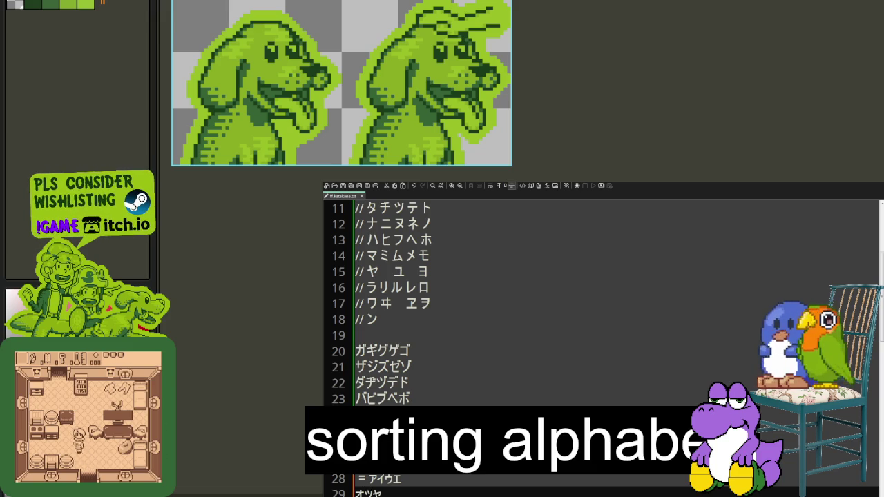
pyautogui.write('コ')
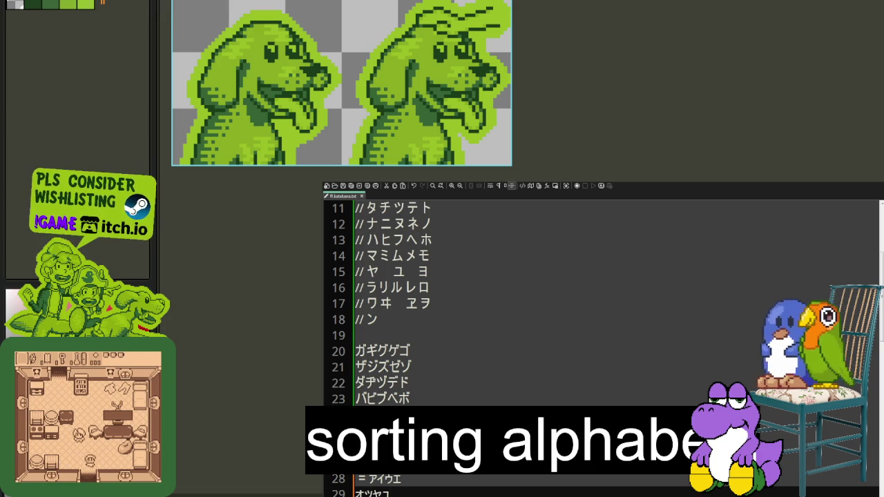
pyautogui.write('ヨ')
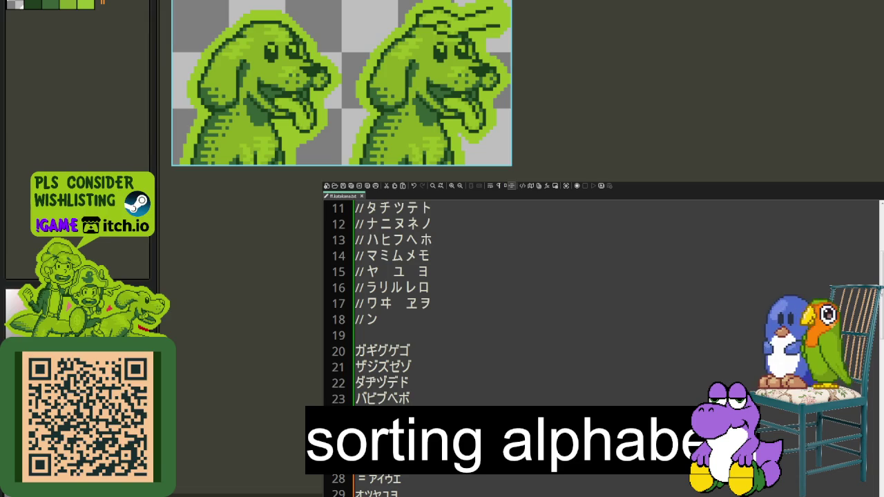
pyautogui.scroll(-2, 600, 338)
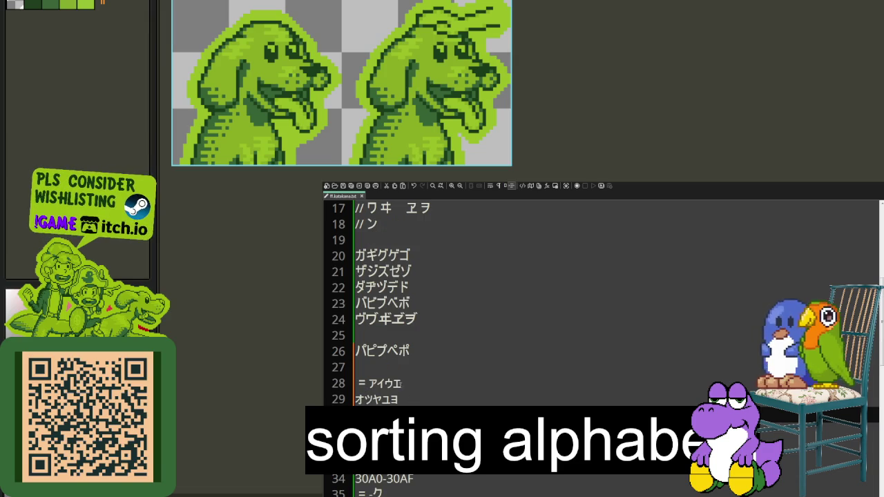
pyautogui.scroll(2, 601, 338)
pyautogui.click(410, 351)
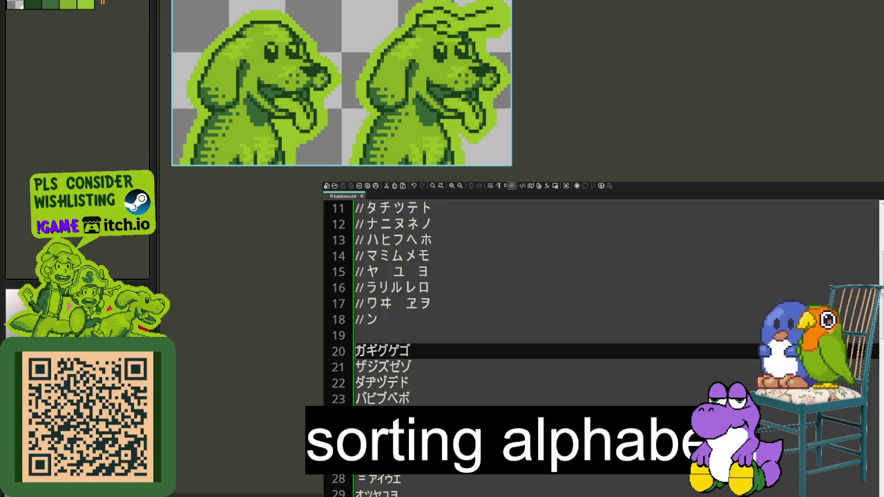
# Prefix the ガギグゲゴ, ザジズゼゾ, ダヂヅデド and バビブベボ rows with //.
pyautogui.write('//')
pyautogui.press('Down')
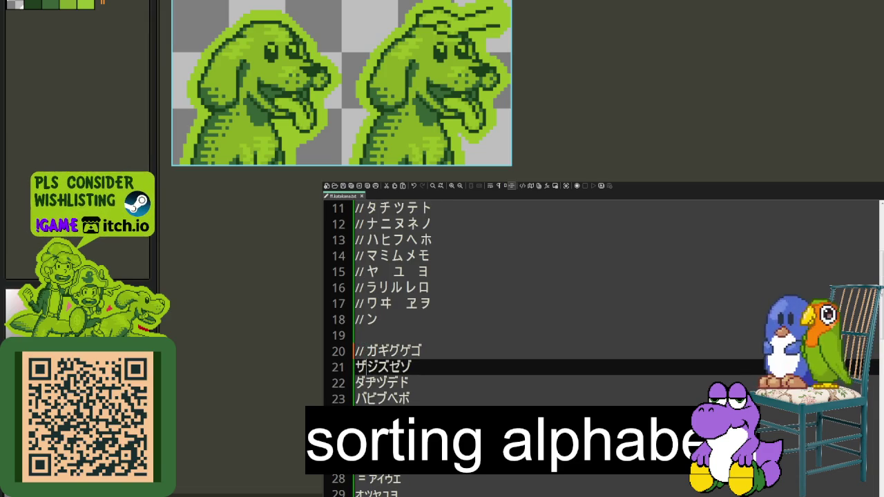
pyautogui.write('//')
pyautogui.press('Down')
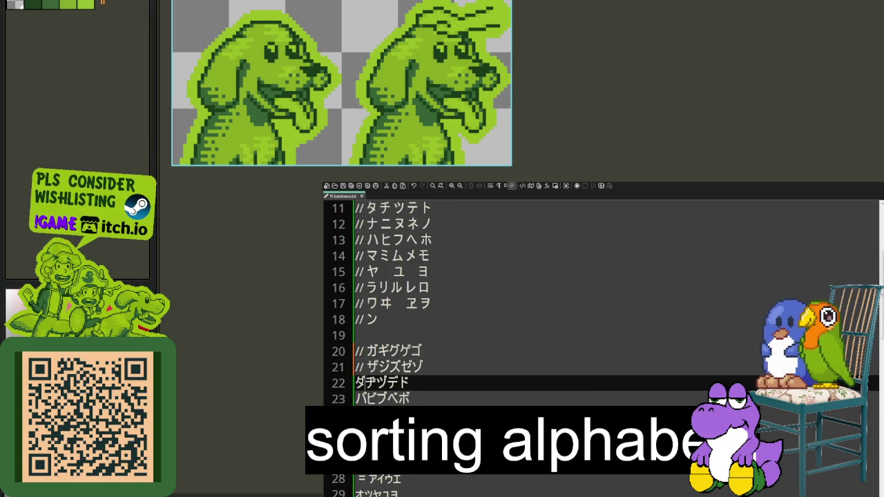
pyautogui.write('//')
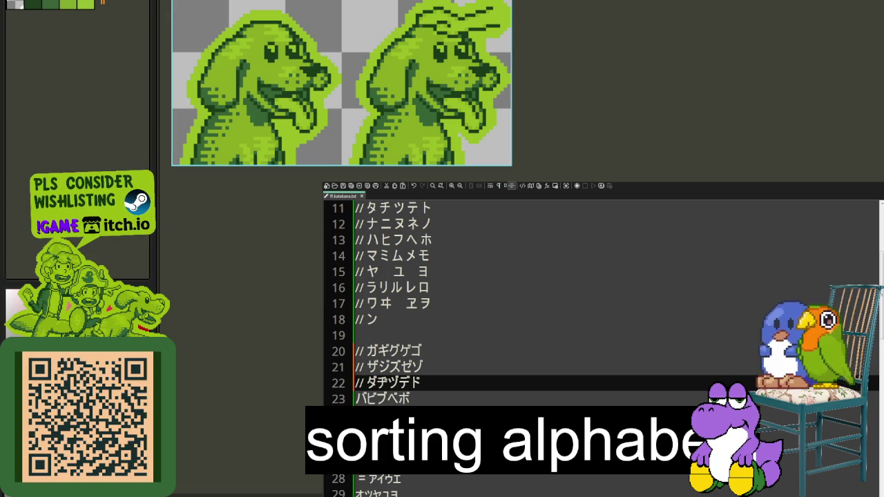
pyautogui.press('Down')
pyautogui.write('//')
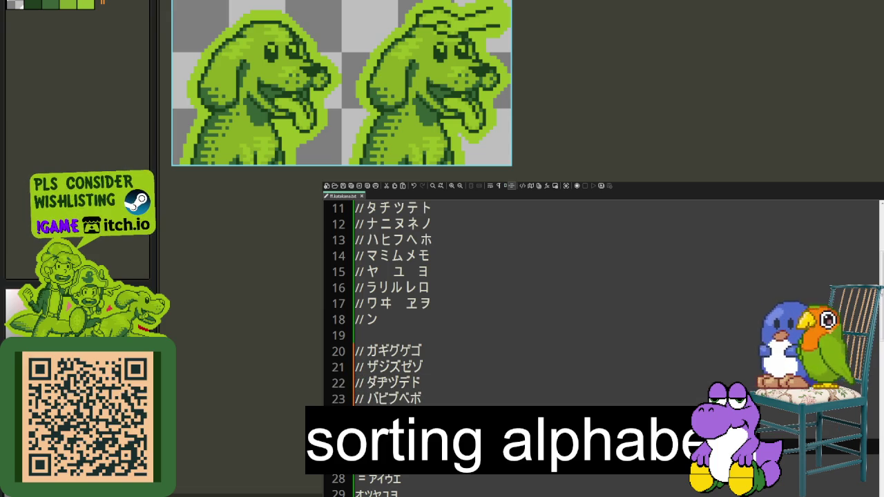
# Delete the アイウエ and オツヤユヨ lines, comment out ワカケ, and remove the blank line.
pyautogui.hotkey('ctrl', 'shift', 'l')
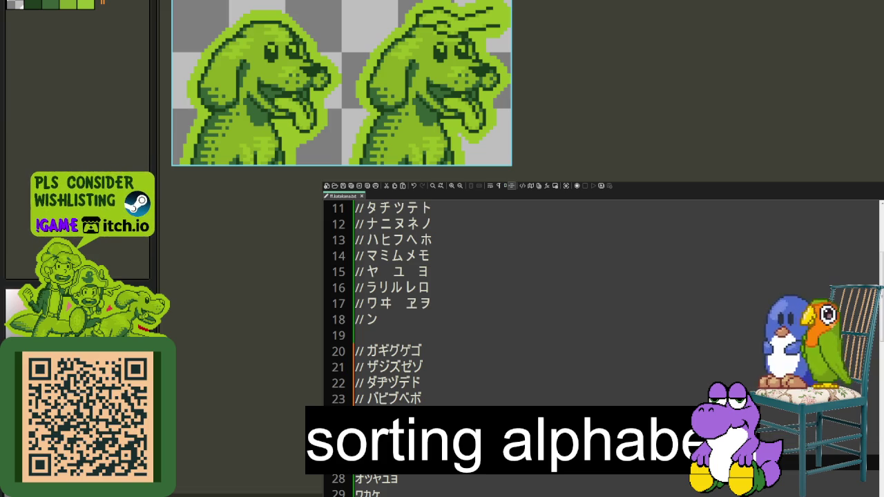
pyautogui.hotkey('ctrl', 'shift', 'l')
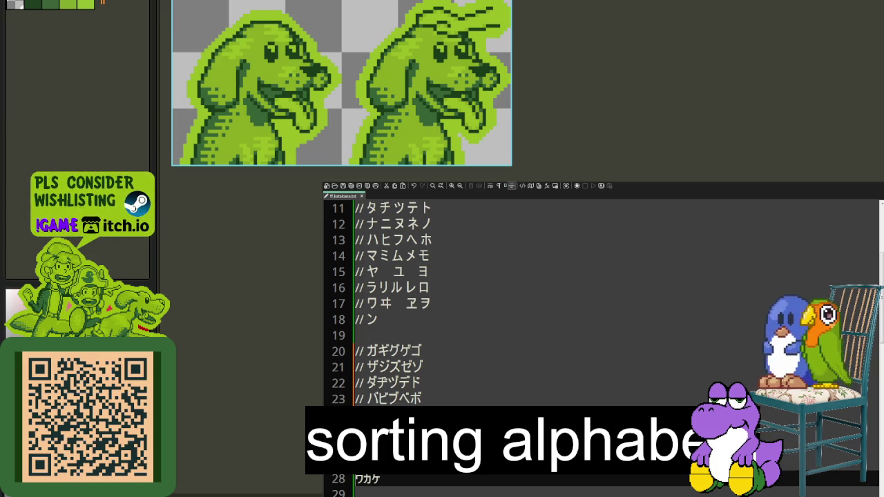
pyautogui.hotkey('ctrl', 'q')
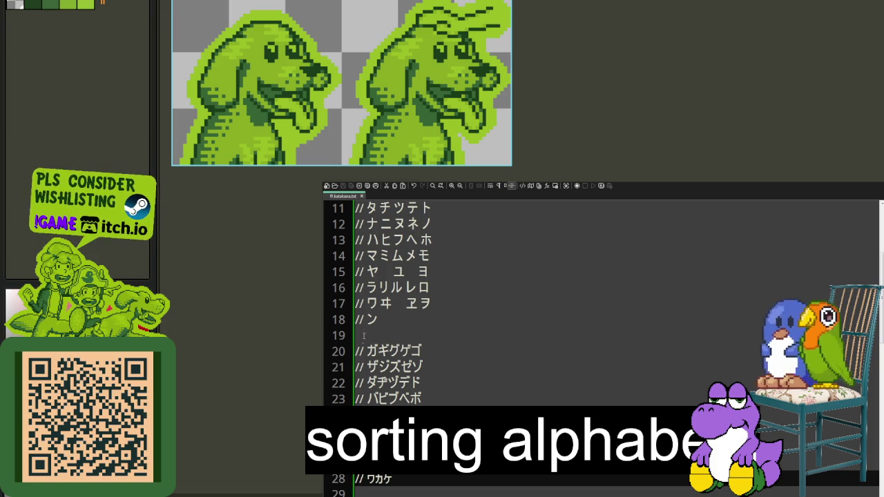
pyautogui.click(414, 351)
pyautogui.press('BackSpace')
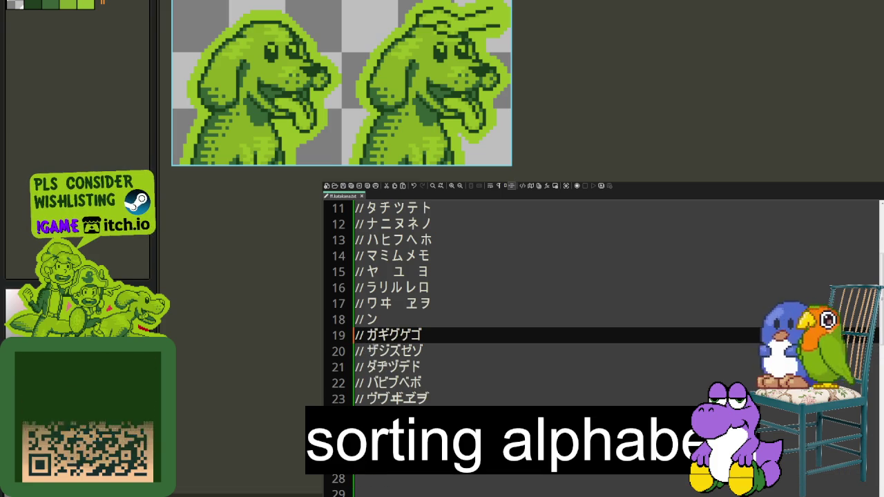
# Insert spaces between the kana of the commented voiced rows to align them with the katakana columns.
pyautogui.press('Right')
pyautogui.press('Right')
pyautogui.press('Right')
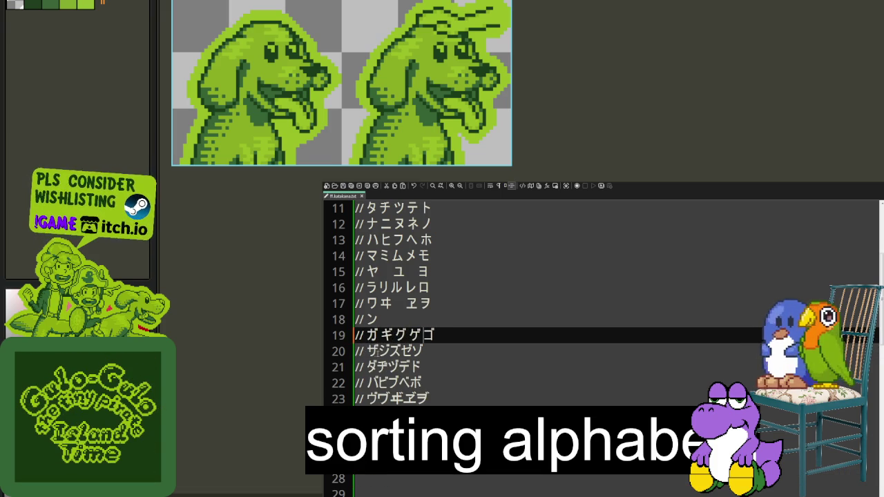
pyautogui.click(377, 351)
pyautogui.press('Right')
pyautogui.press('Right')
pyautogui.press('Right')
pyautogui.click(377, 367)
pyautogui.press('Right')
pyautogui.press('Right')
pyautogui.click(380, 382)
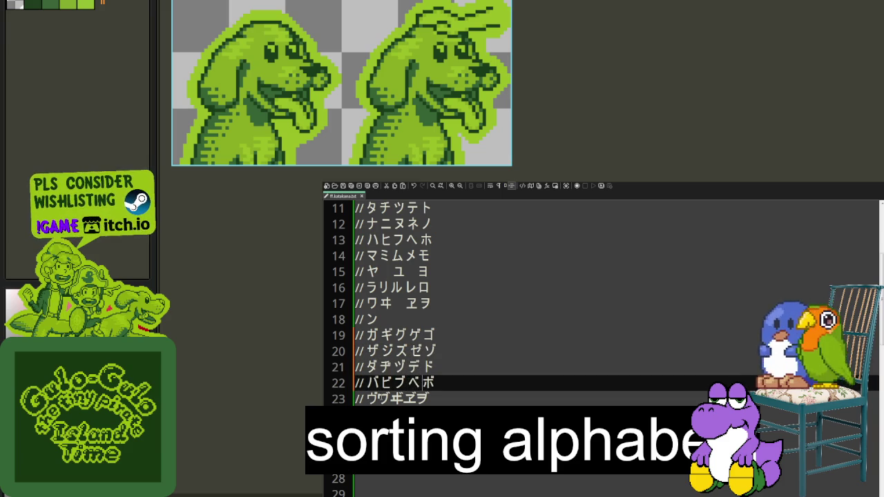
pyautogui.click(413, 399)
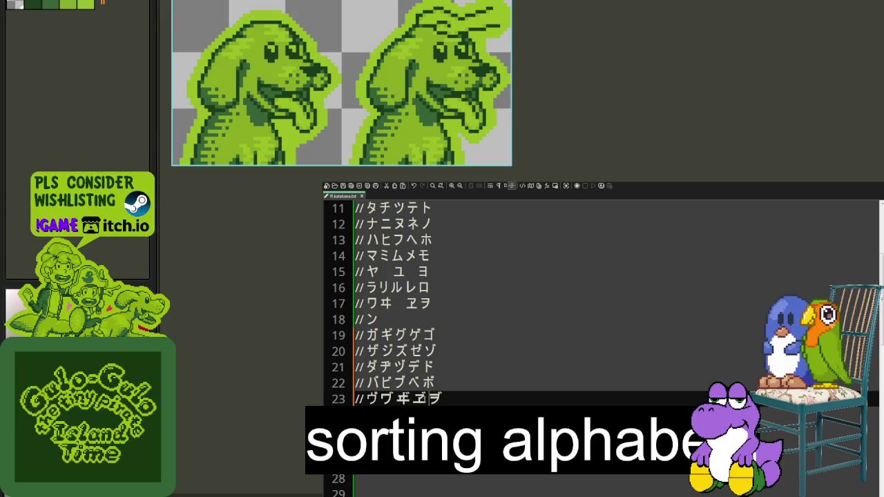
pyautogui.press('Down')
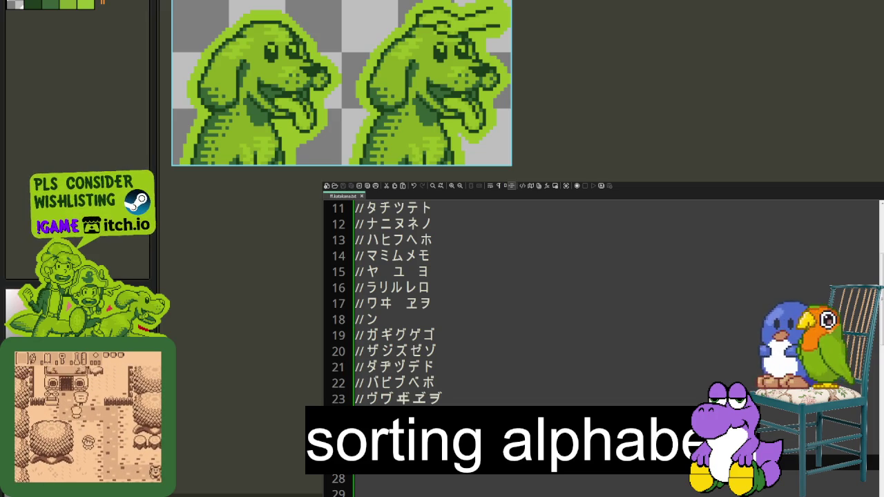
pyautogui.scroll(1, 391, 345)
pyautogui.click(392, 367)
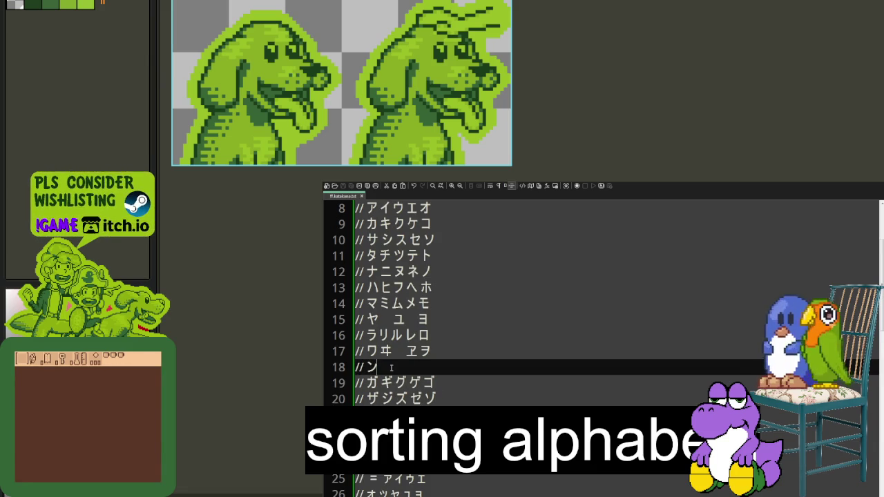
# Add the comment '// (with two lines top right)' below the ン row.
pyautogui.press('Return')
pyautogui.write('// (with two ')
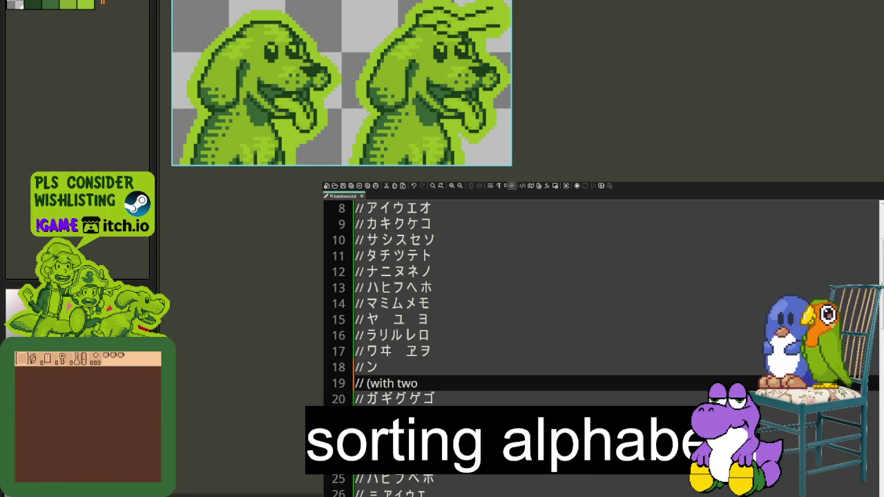
pyautogui.write('lines to')
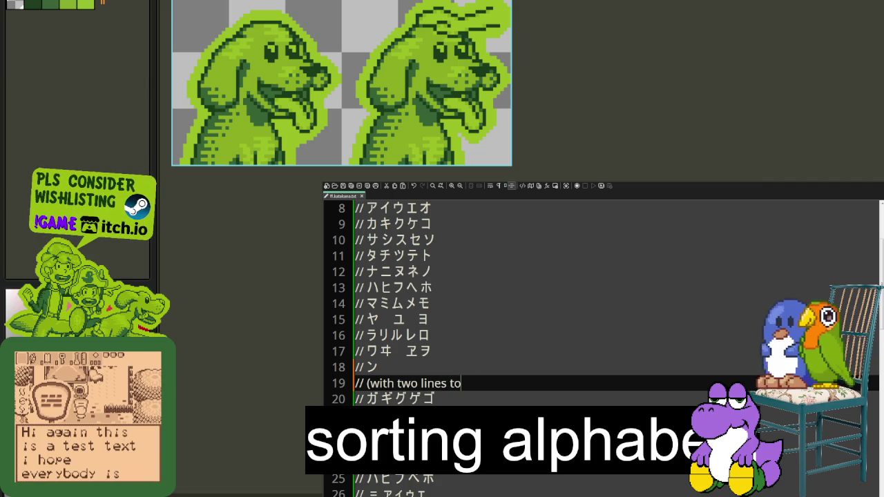
pyautogui.write('p right')
pyautogui.press('BackSpace')
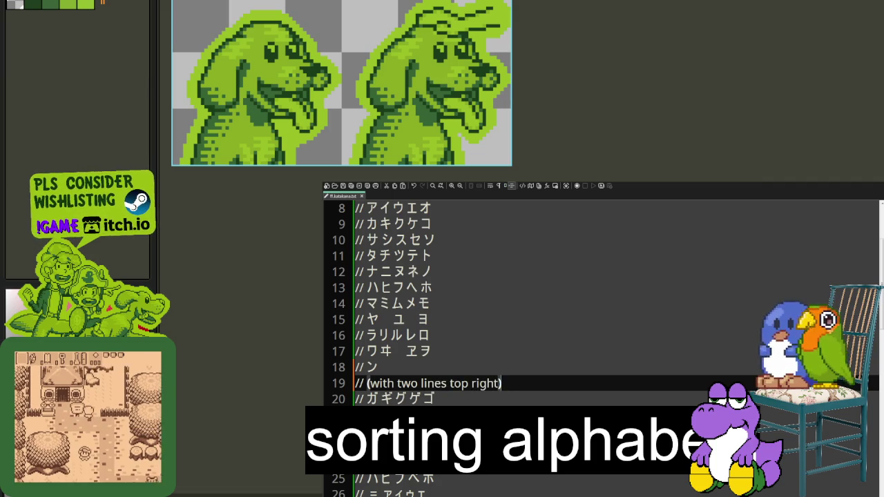
# Add '// (with a circle top right)' above the パピプペポ row and paste the lower-case kana row.
pyautogui.click(456, 461)
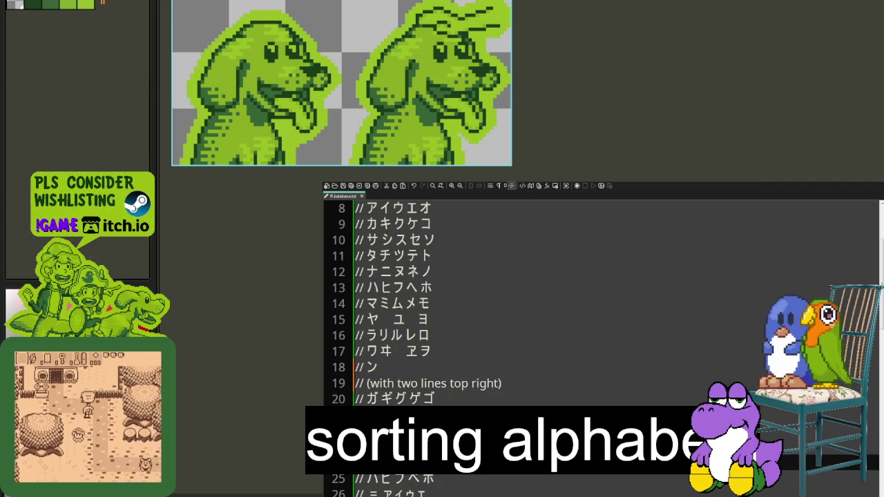
pyautogui.press('Return')
pyautogui.write('//')
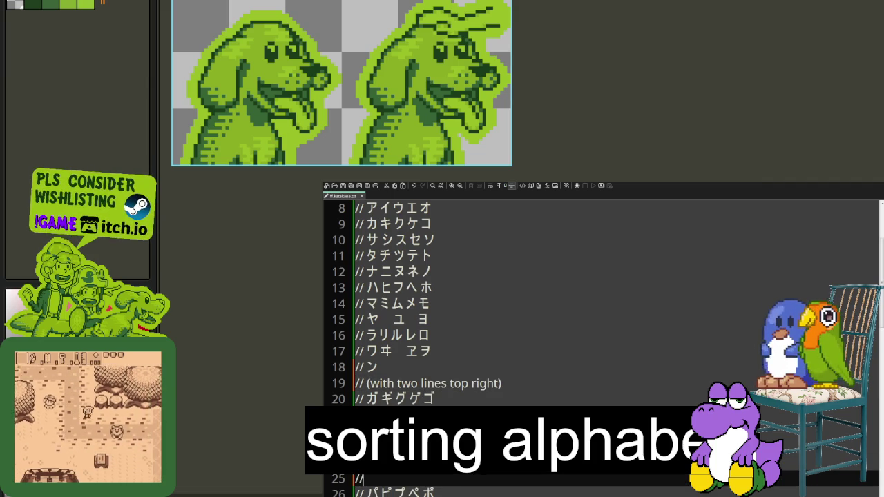
pyautogui.write(' (with')
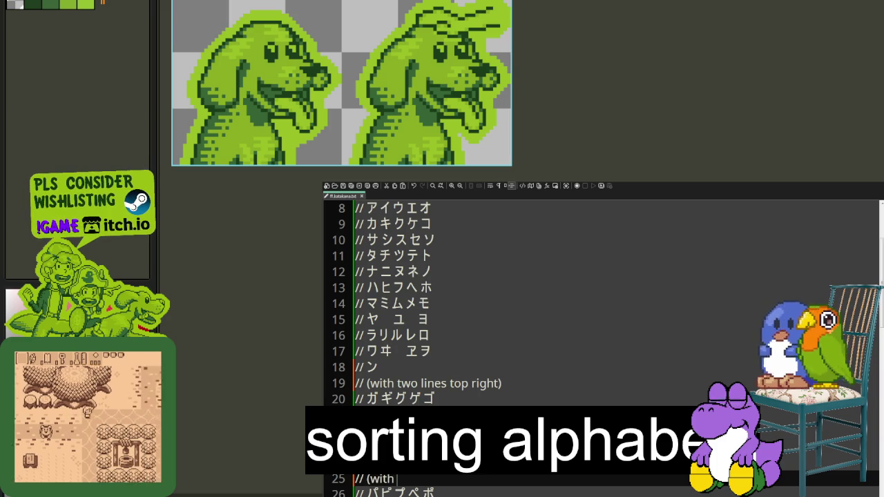
pyautogui.write(' a circle top right)')
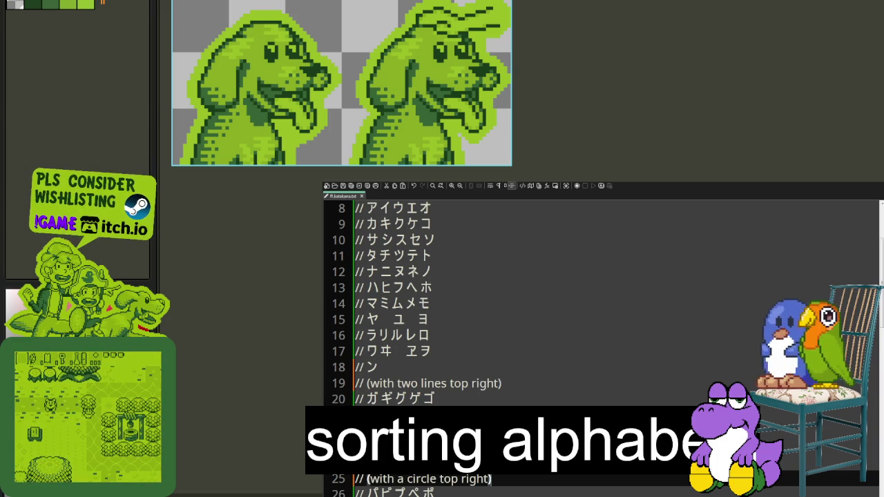
pyautogui.scroll(-1, 601, 331)
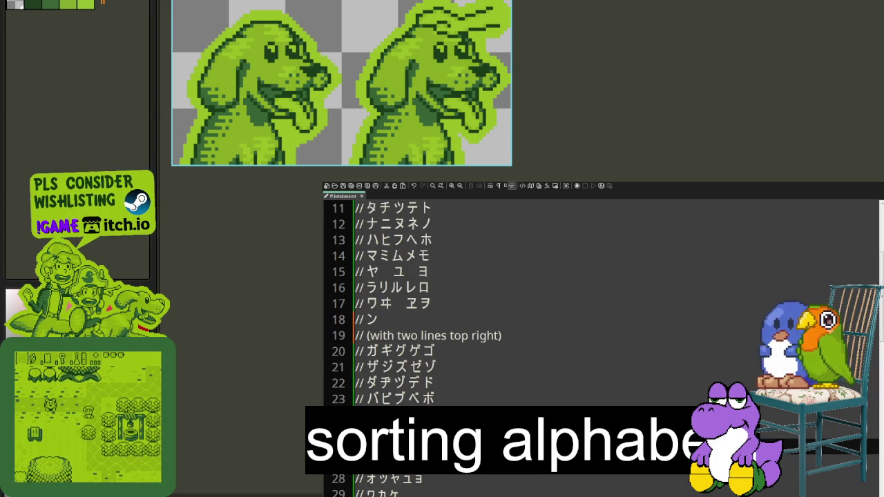
pyautogui.hotkey('ctrl', 'v')
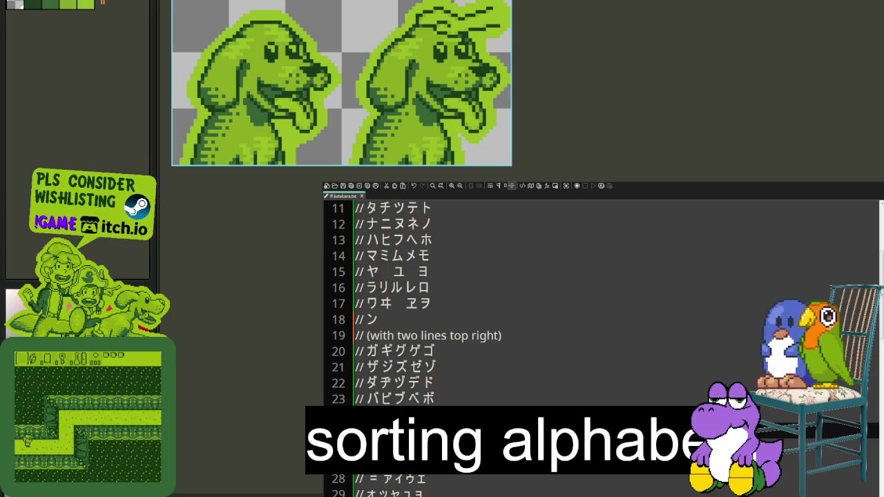
# Insert 'variant' so line 19 reads '(variant with two lines top right)'.
pyautogui.click(367, 336)
pyautogui.write('variant')
pyautogui.scroll(-1, 600, 311)
pyautogui.scroll(-2, 600, 311)
pyautogui.scroll(1, 600, 311)
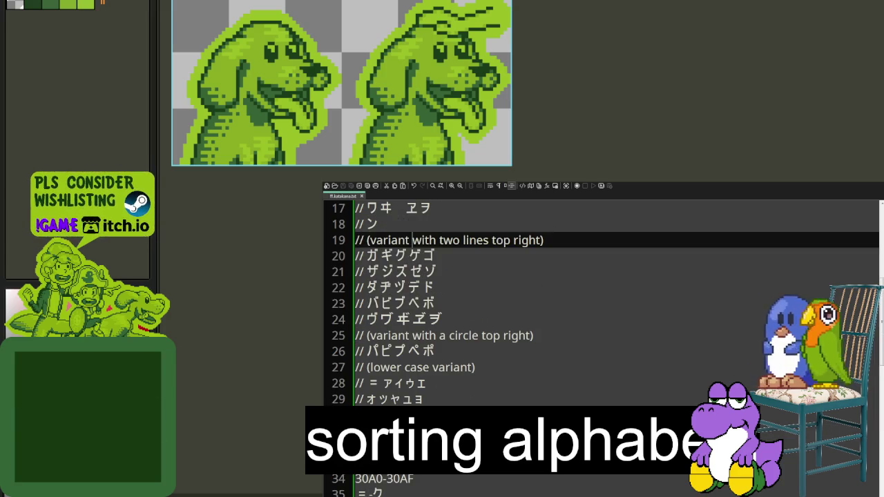
pyautogui.scroll(5, 601, 311)
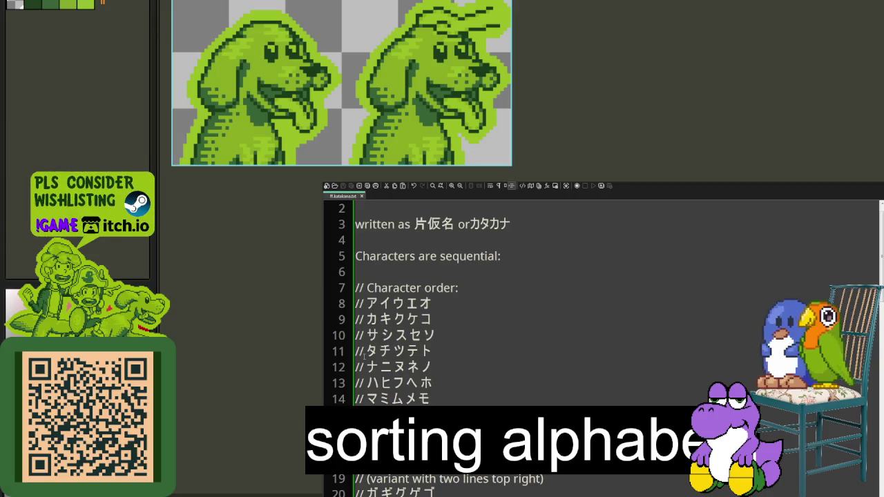
pyautogui.scroll(-2, 600, 310)
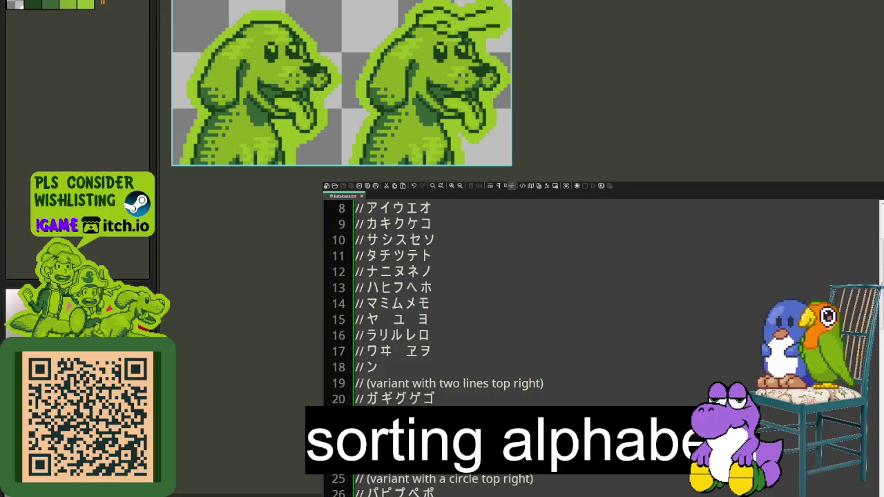
# Bring up the Zelda name-entry kana chart image in Aseprite and zoom in on it.
pyautogui.hotkey('ctrl', 'Tab')
pyautogui.hotkey('ctrl', 'Tab')
pyautogui.scroll(2, 442, 127)
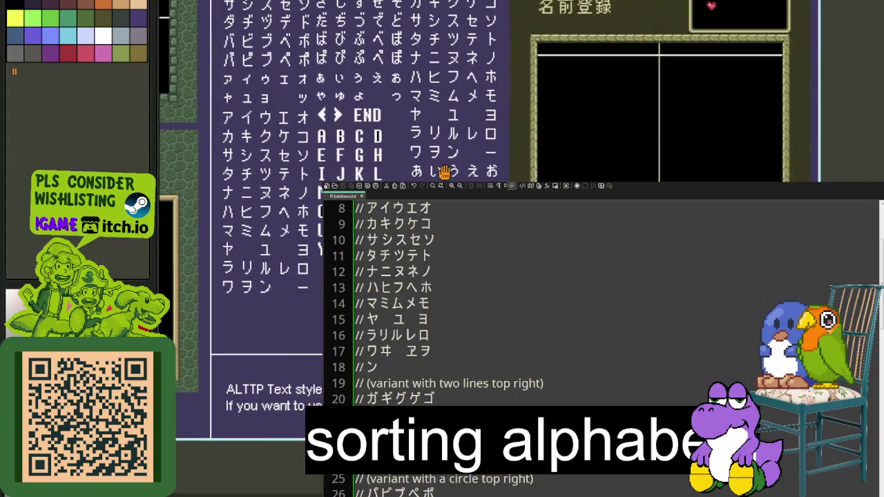
pyautogui.scroll(2, 286, 172)
pyautogui.moveTo(214, 312); pyautogui.dragTo(373, 394)
pyautogui.scroll(-3, 285, 172)
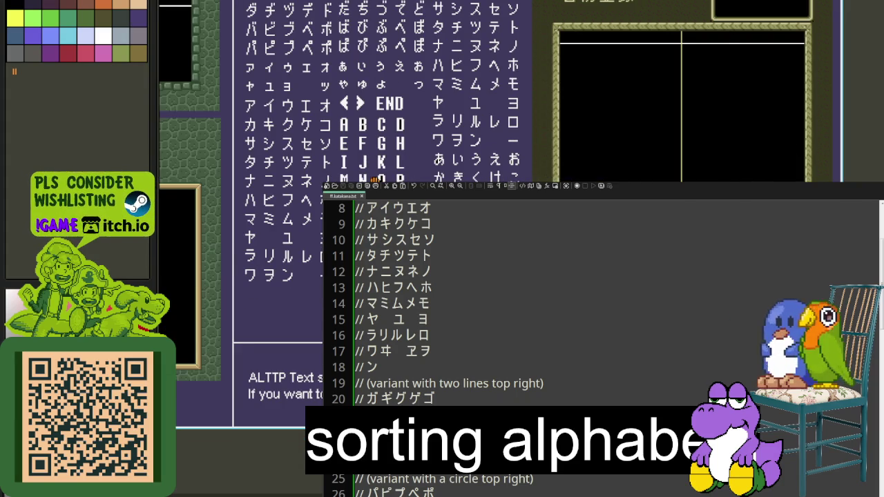
pyautogui.scroll(1, 541, 36)
pyautogui.scroll(1, 541, 36)
# Marquee-select the chart's katakana block to compare the order, then clear the selection.
pyautogui.moveTo(542, 36); pyautogui.dragTo(544, 46)
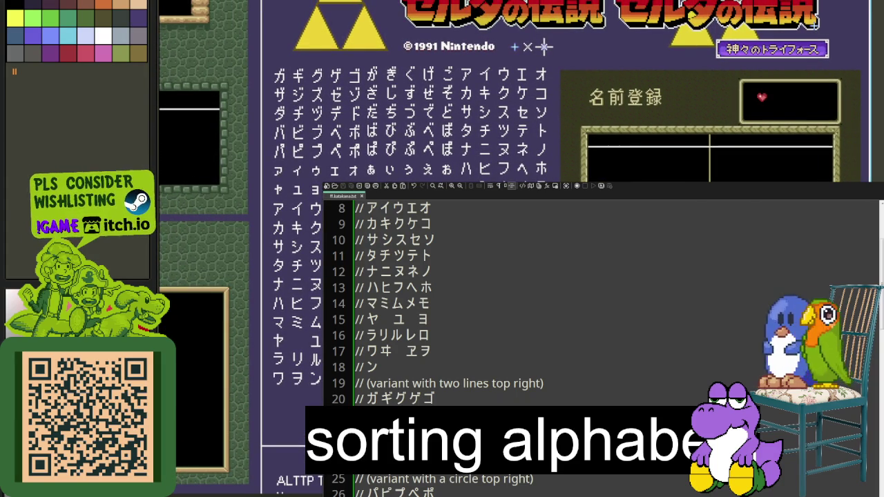
pyautogui.moveTo(261, 107); pyautogui.dragTo(563, 436)
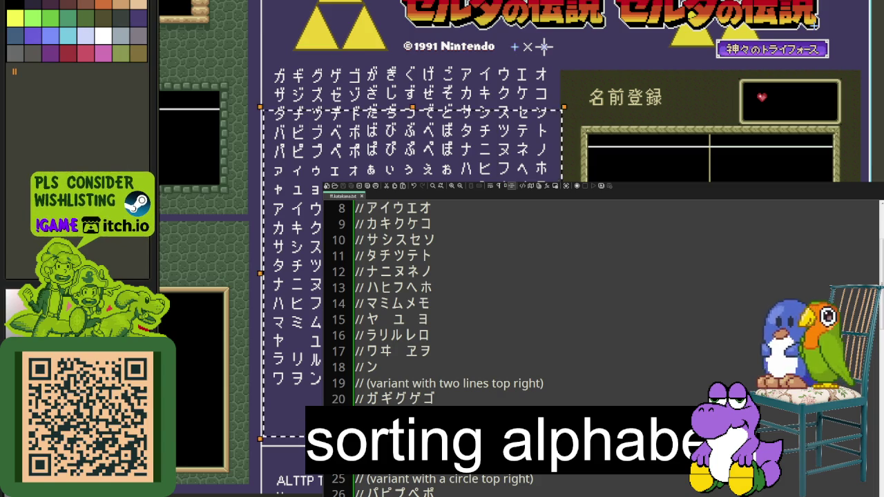
pyautogui.hotkey('ctrl', 'd')
pyautogui.moveTo(544, 46); pyautogui.dragTo(541, 61)
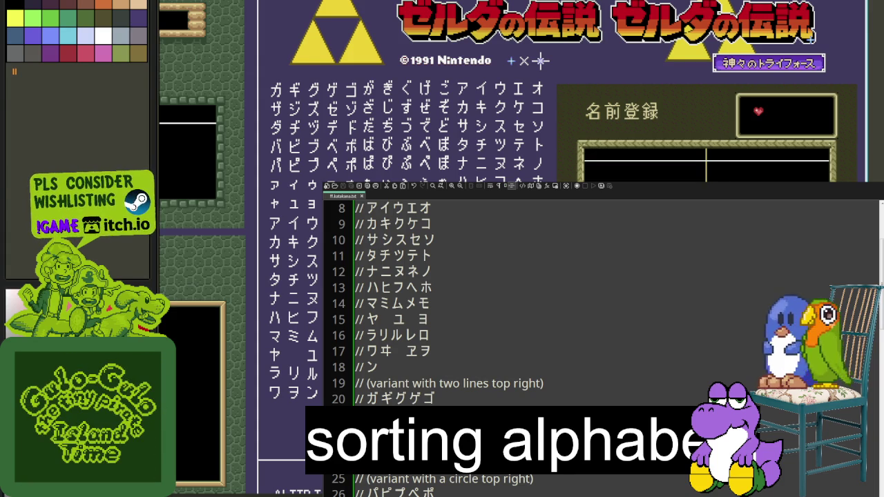
pyautogui.scroll(-2, 520, 257)
pyautogui.scroll(2, 520, 257)
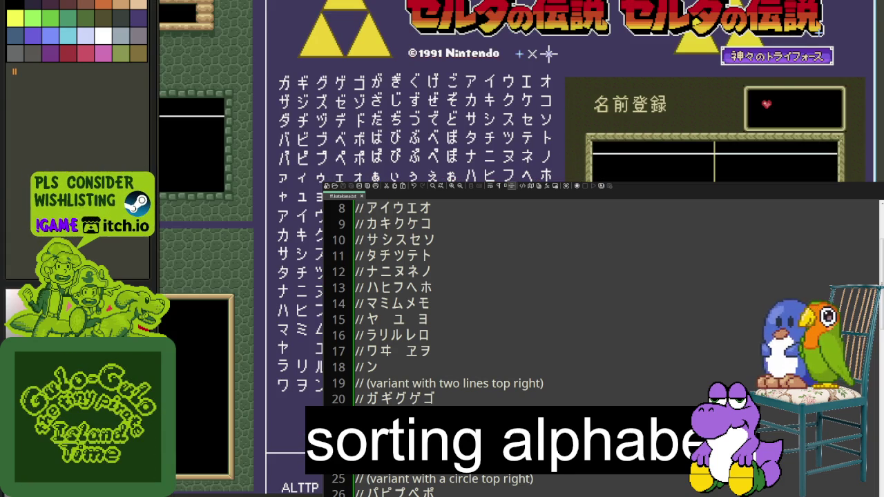
pyautogui.scroll(-2, 600, 311)
pyautogui.scroll(-2, 601, 310)
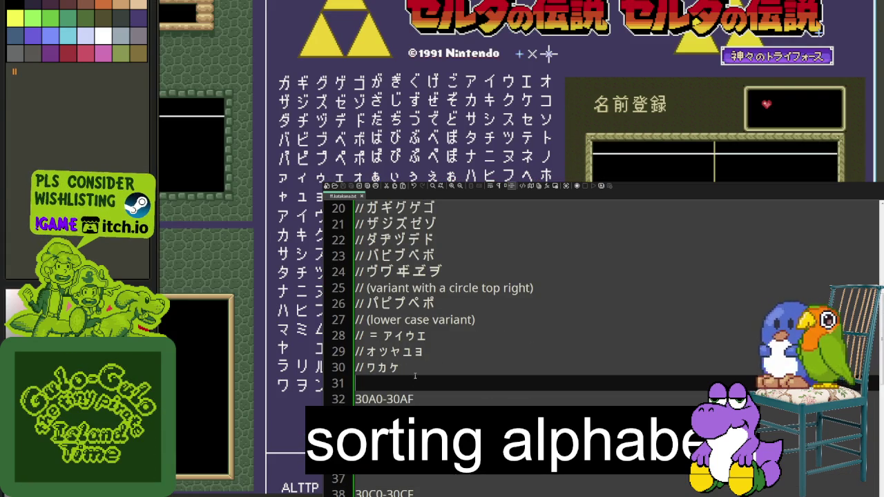
# Write the '// (other characters)' comment on line 31 and begin line 32 with '//'.
pyautogui.write('//')
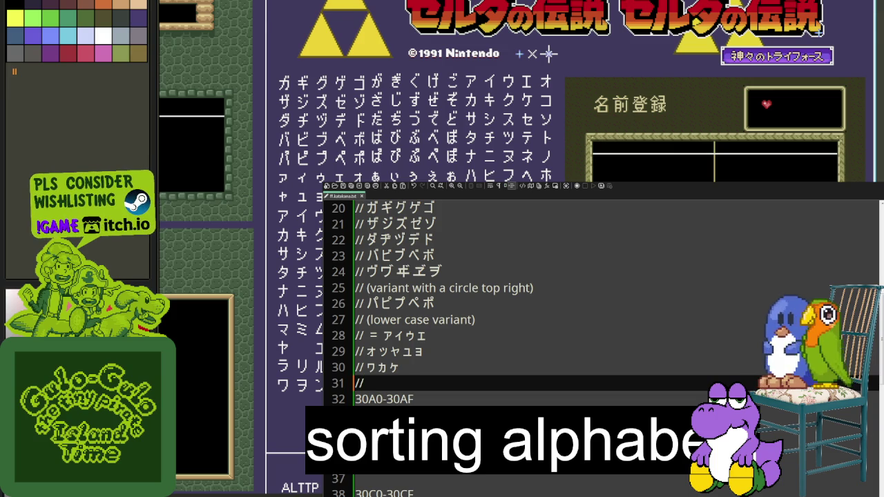
pyautogui.write(' (other characters)')
pyautogui.press('Return')
pyautogui.write('// ー')
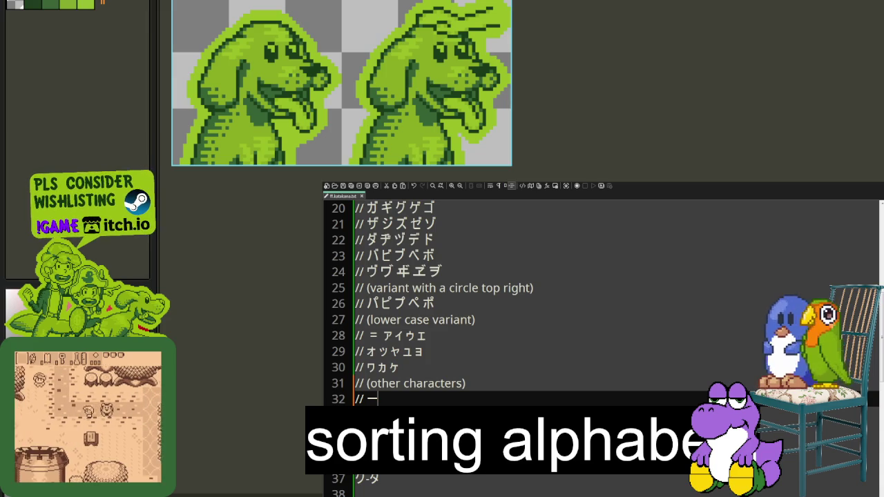
# Paste the symbols ・ーヽヾヿ onto line 32 and remove the spaces between them.
pyautogui.hotkey('ctrl', 'v')
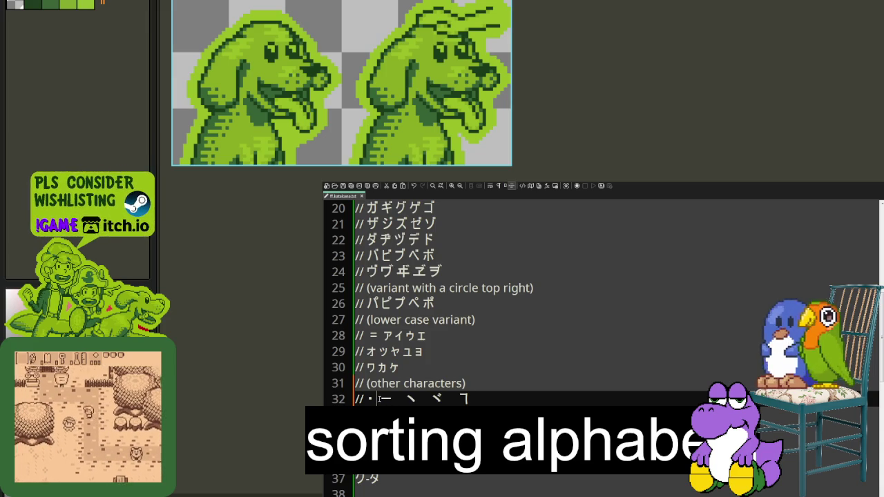
pyautogui.press('BackSpace')
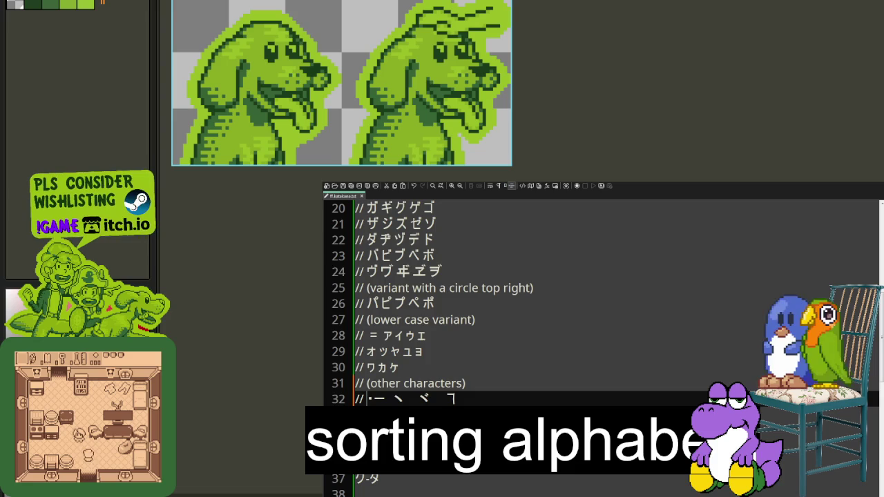
pyautogui.press('Right')
pyautogui.press('Right')
pyautogui.press('BackSpace')
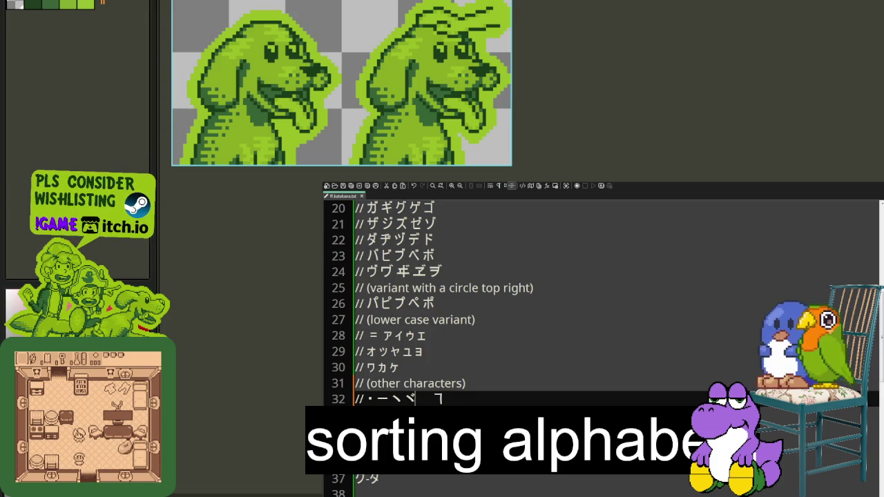
pyautogui.press('Delete')
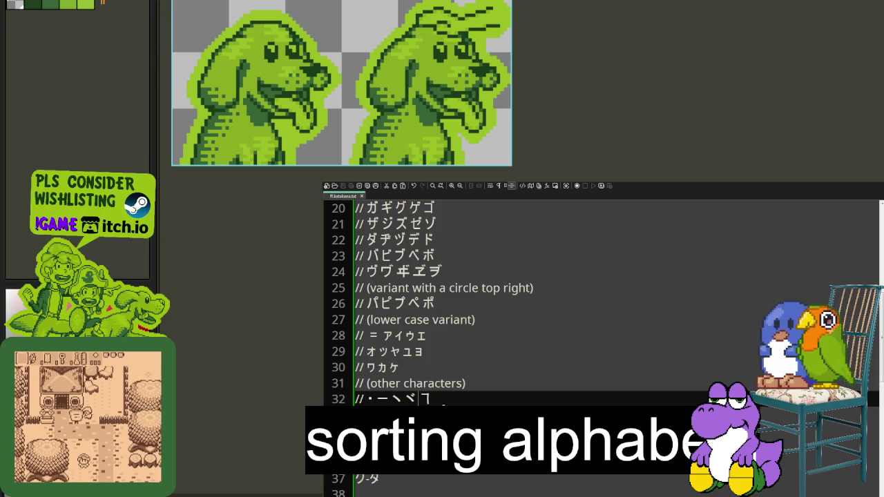
pyautogui.hotkey('ctrl', 'v')
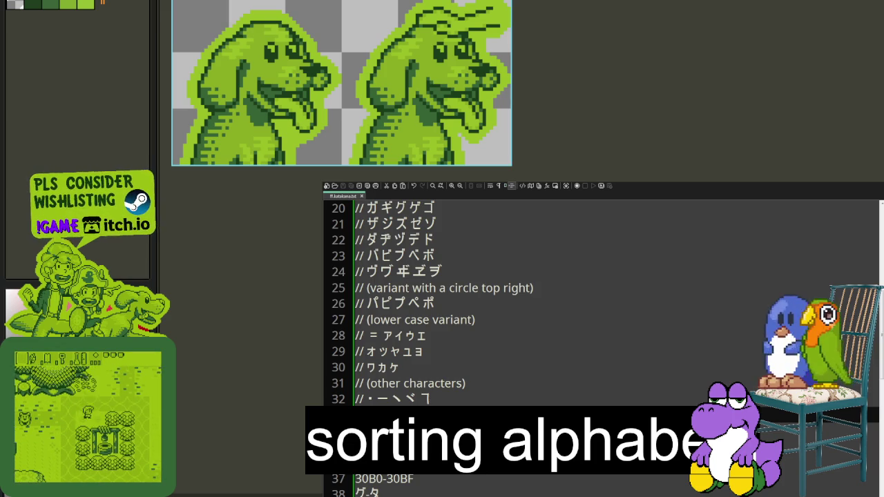
pyautogui.scroll(2, 601, 311)
# Scroll through the ff-hiragana.txt rows from あいうえお to ん.
pyautogui.scroll(1, 600, 311)
pyautogui.scroll(-1, 600, 311)
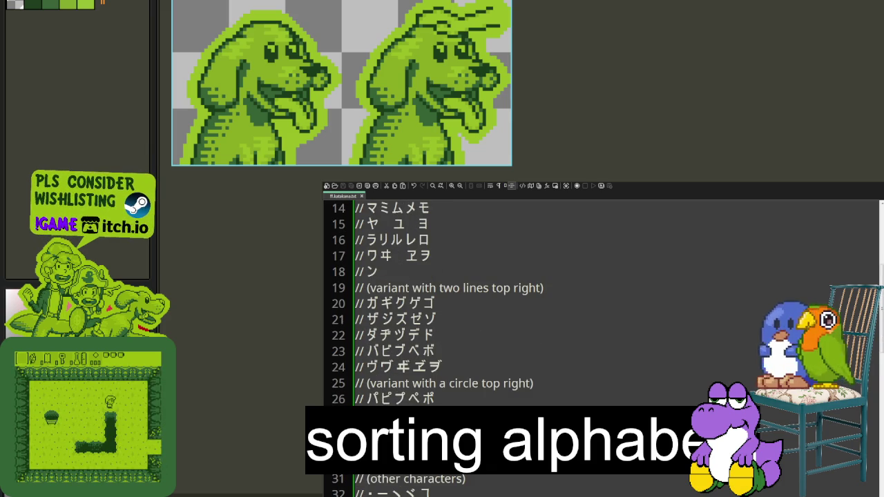
pyautogui.scroll(4, 601, 338)
pyautogui.scroll(1, 601, 338)
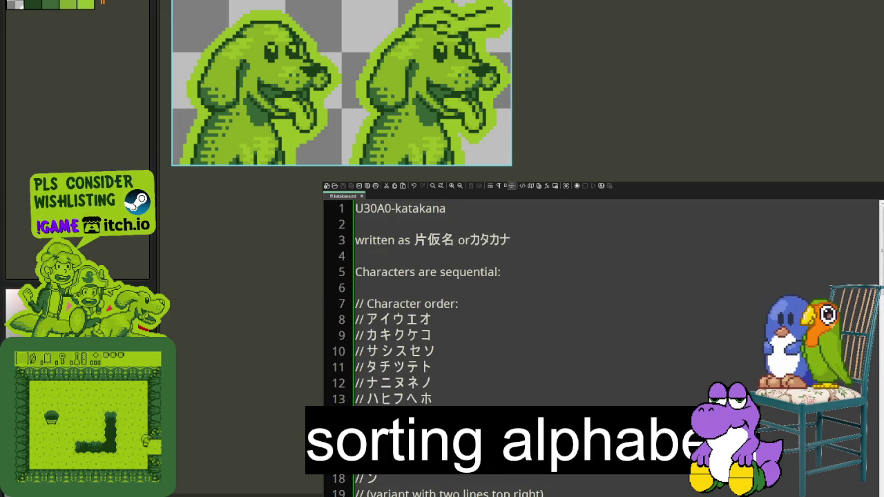
pyautogui.scroll(-1, 601, 339)
pyautogui.scroll(-2, 601, 338)
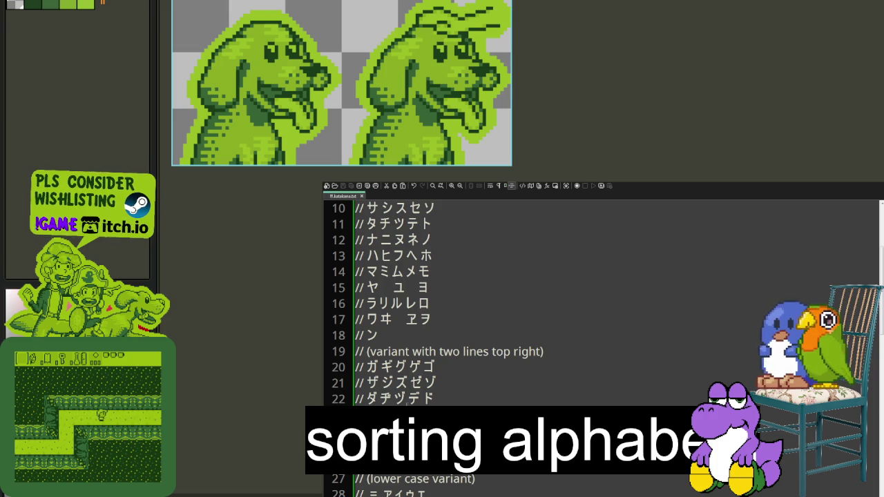
pyautogui.scroll(1, 470, 380)
pyautogui.scroll(2, 470, 381)
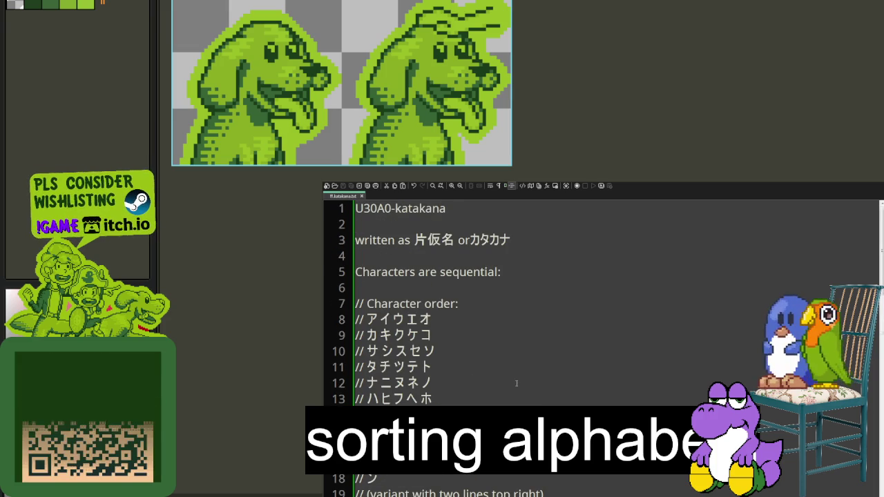
pyautogui.scroll(-7, 484, 380)
pyautogui.scroll(-1, 514, 378)
pyautogui.scroll(3, 514, 379)
pyautogui.scroll(-1, 484, 345)
pyautogui.scroll(-1, 449, 296)
pyautogui.scroll(2, 415, 256)
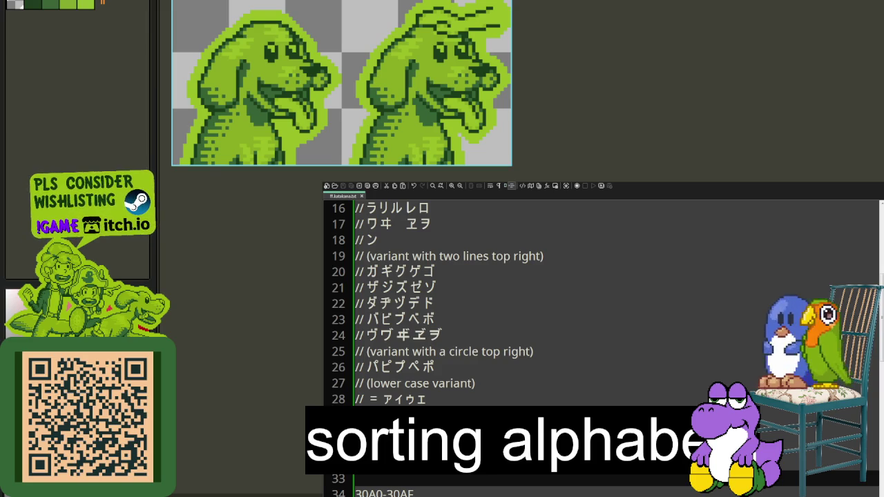
pyautogui.scroll(-2, 502, 288)
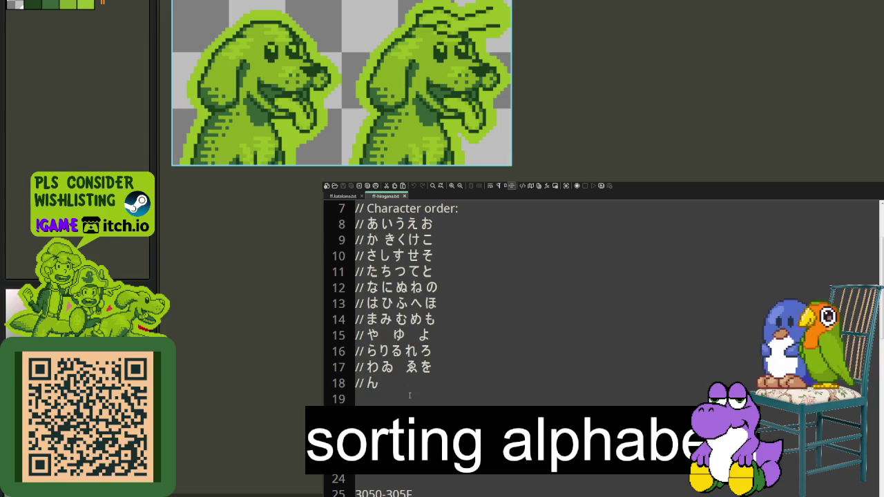
# Add empty lines below the ん row and save ff-hiragana.txt.
pyautogui.click(404, 385)
pyautogui.hotkey('ctrl', 'v')
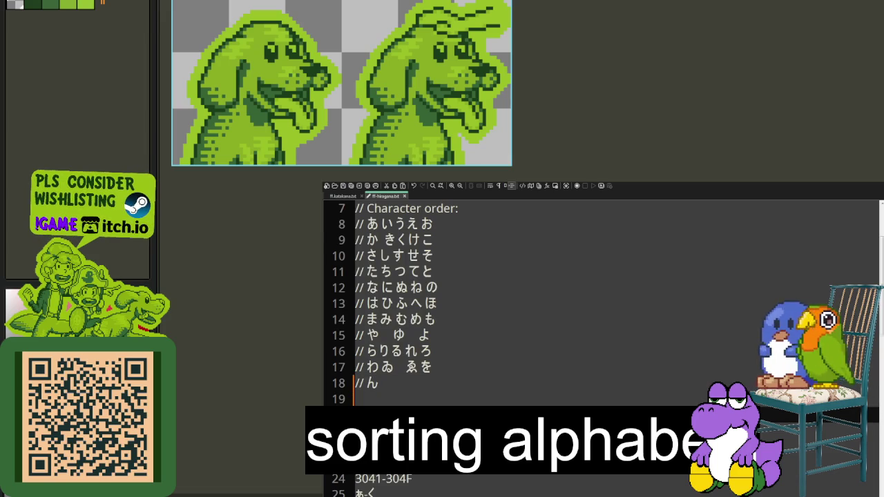
pyautogui.hotkey('ctrl', 's')
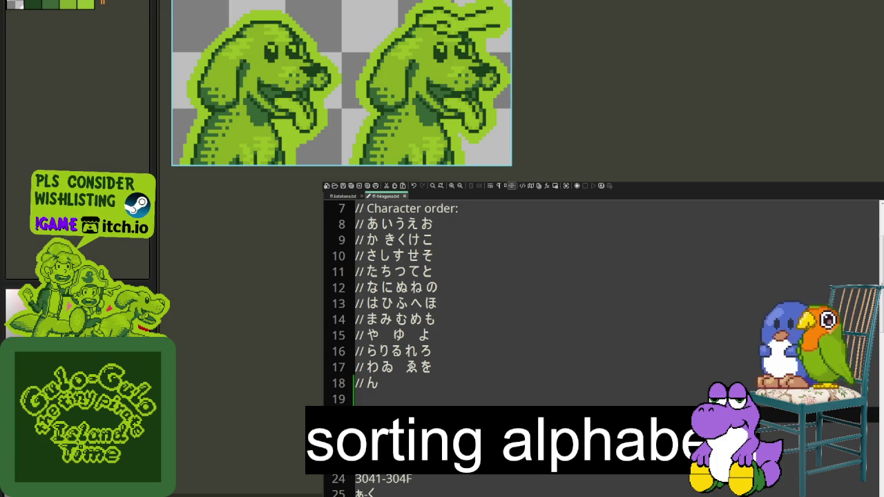
pyautogui.press('Return')
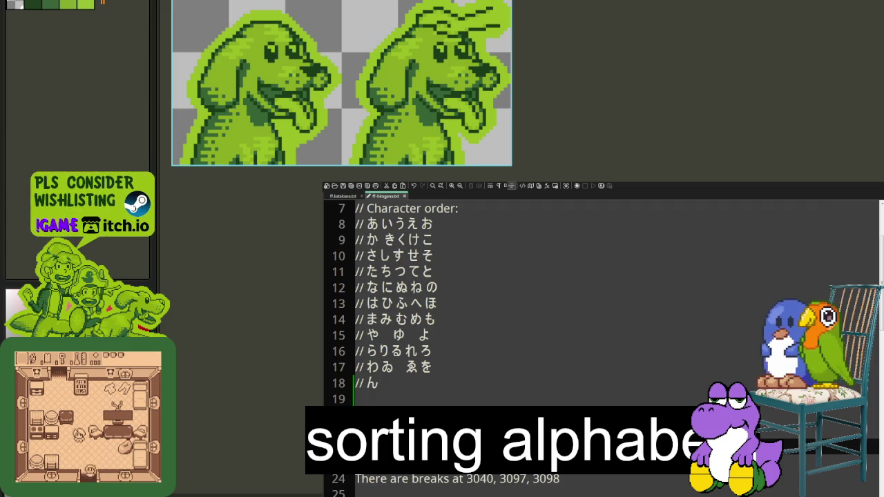
pyautogui.press('Return')
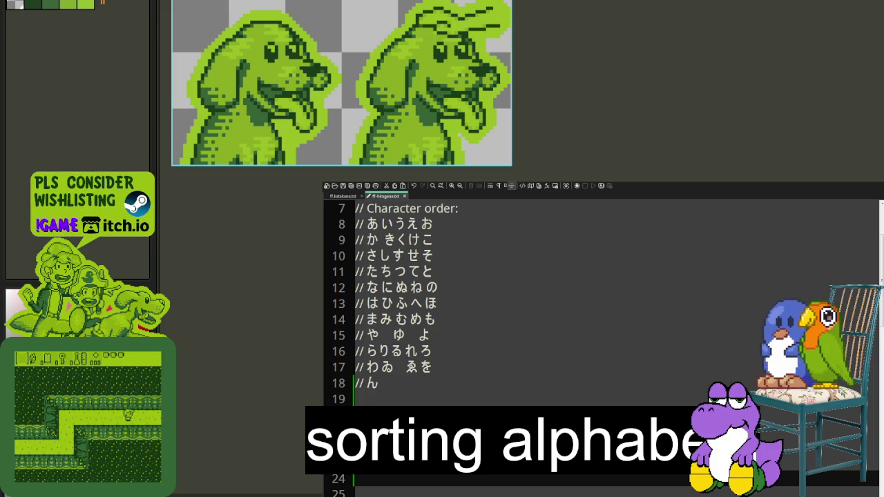
# Type the ぱぴぷぺぽ row and the small あいうえお row with the Japanese IME.
pyautogui.write('っ')
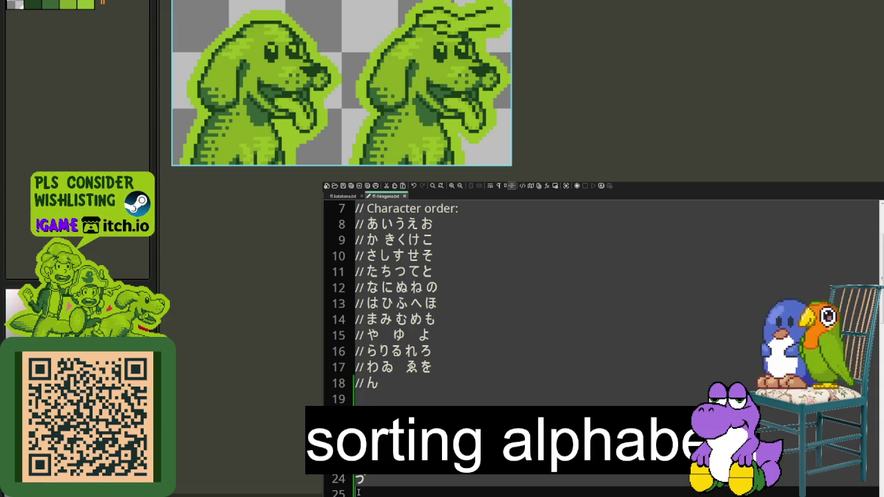
pyautogui.press('Down')
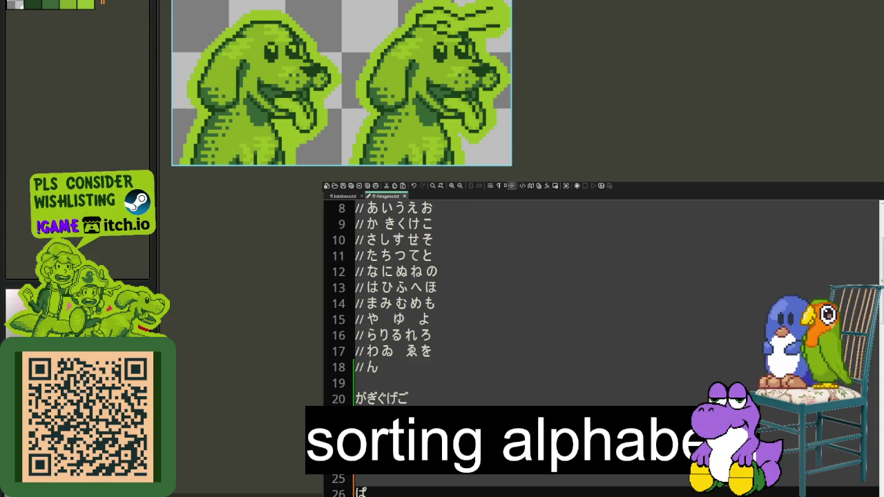
pyautogui.write('ぴ')
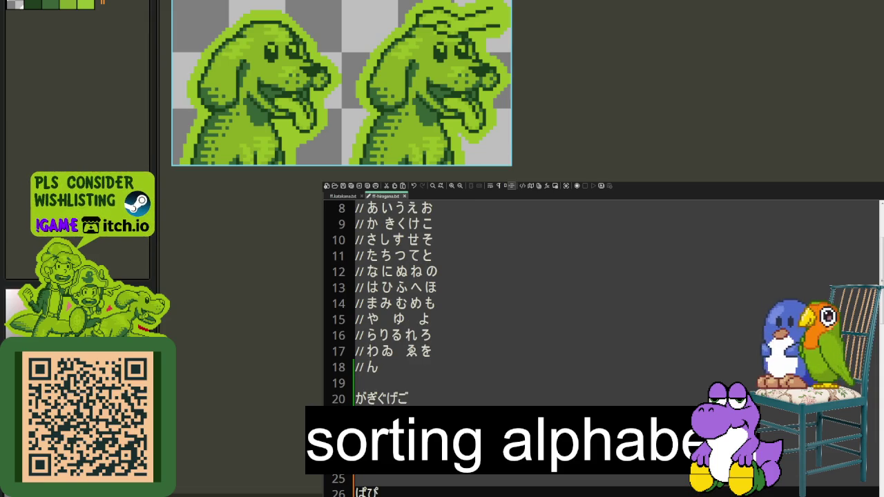
pyautogui.write('ぷ')
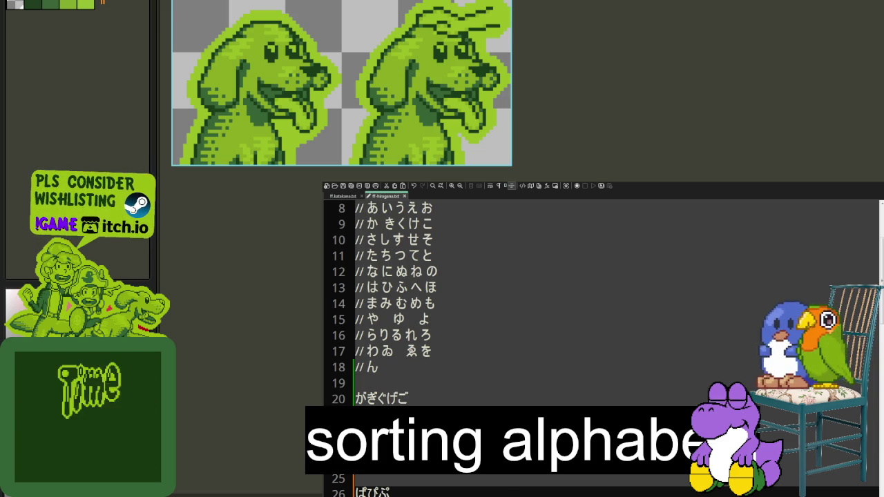
pyautogui.write('ぺ')
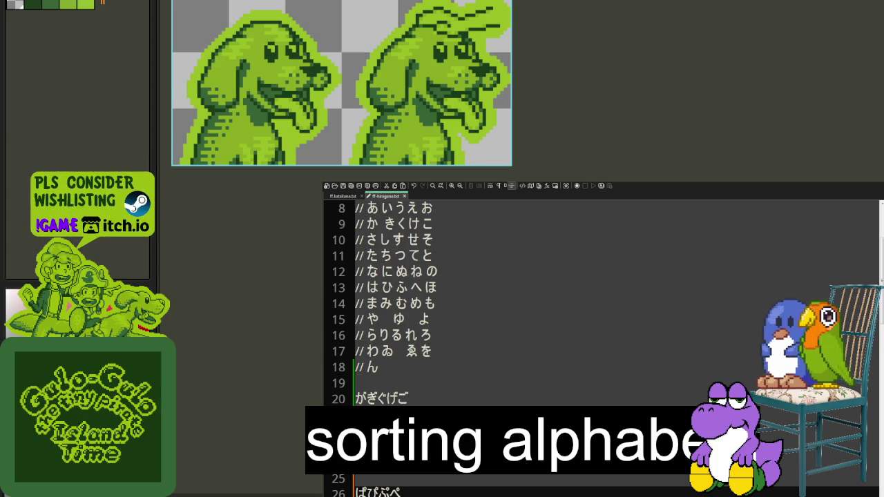
pyautogui.write('ぽ')
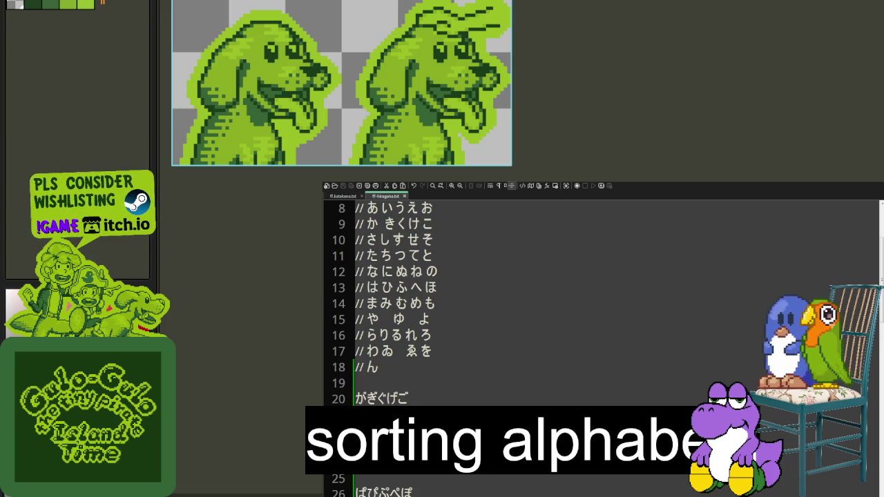
pyautogui.write('あい')
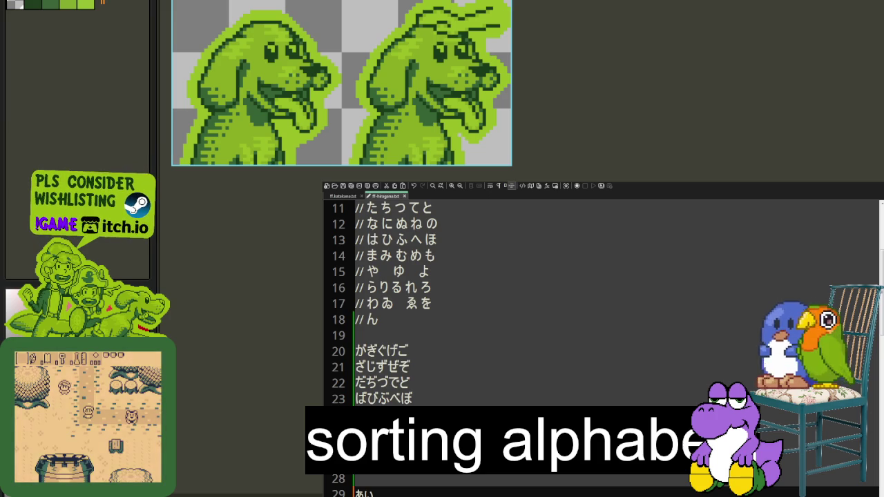
pyautogui.write('う')
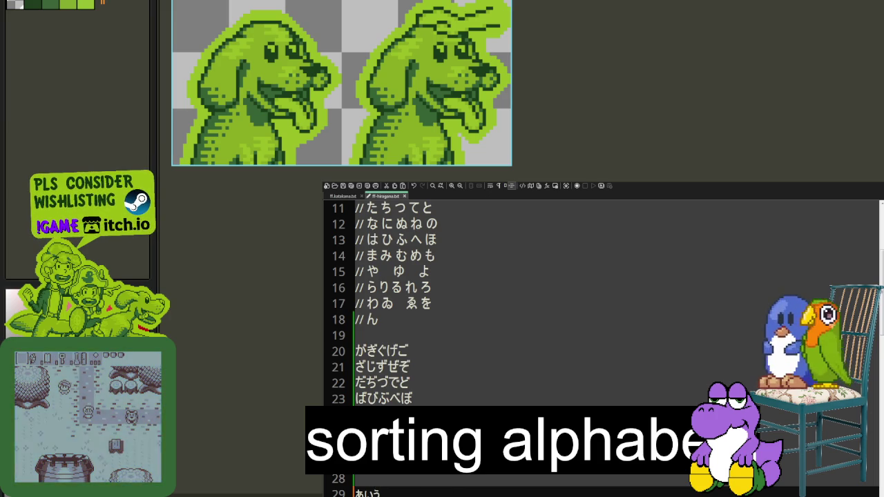
pyautogui.write('え')
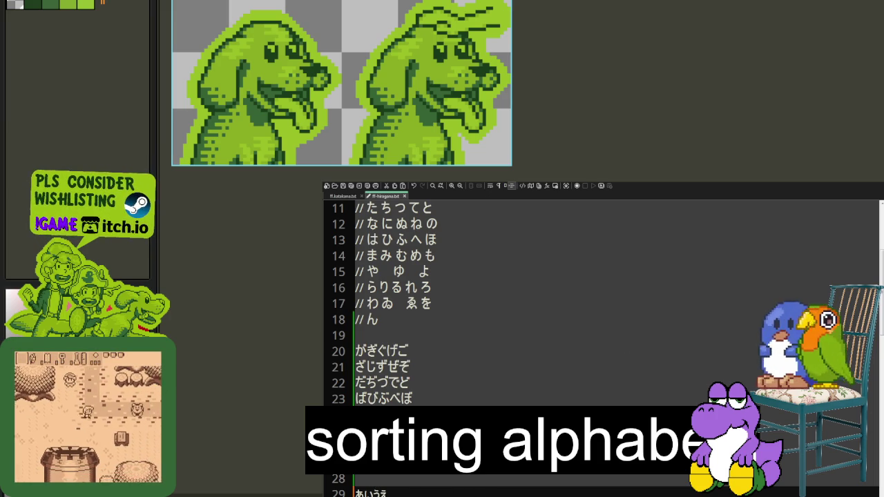
pyautogui.write('お')
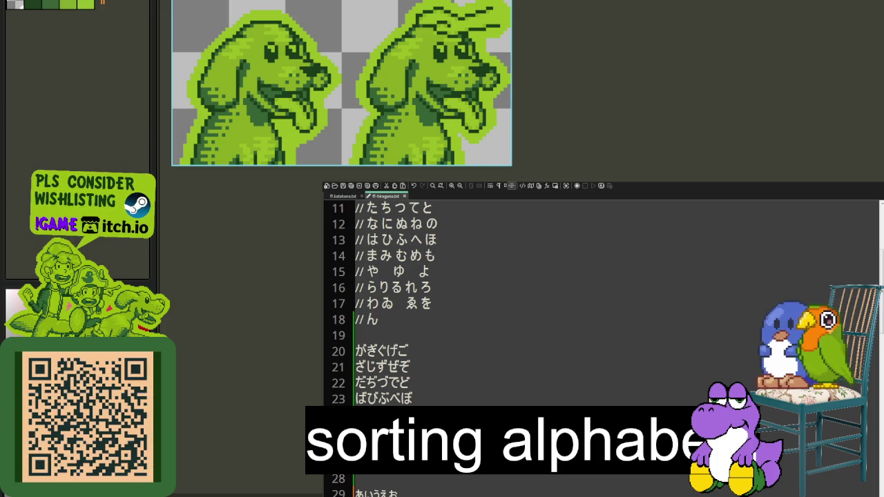
# Type '//' on the empty line 19 between the ん and がぎぐげご rows.
pyautogui.scroll(-1, 601, 331)
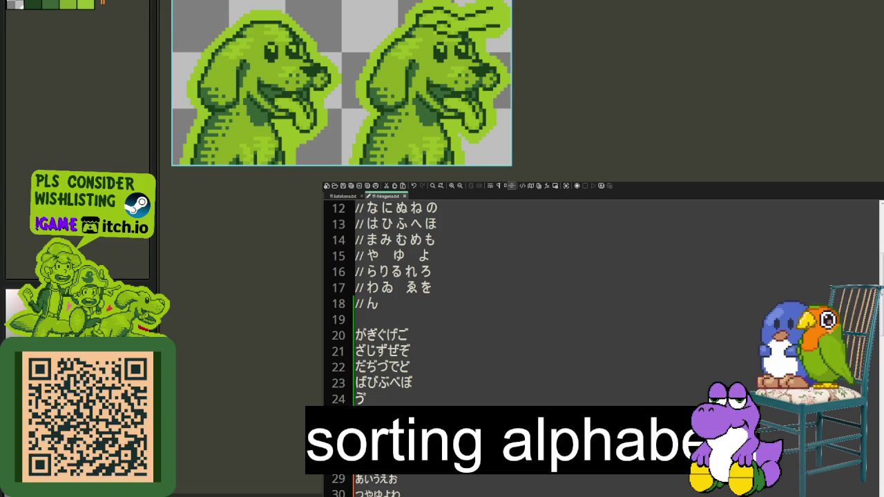
pyautogui.scroll(-2, 601, 331)
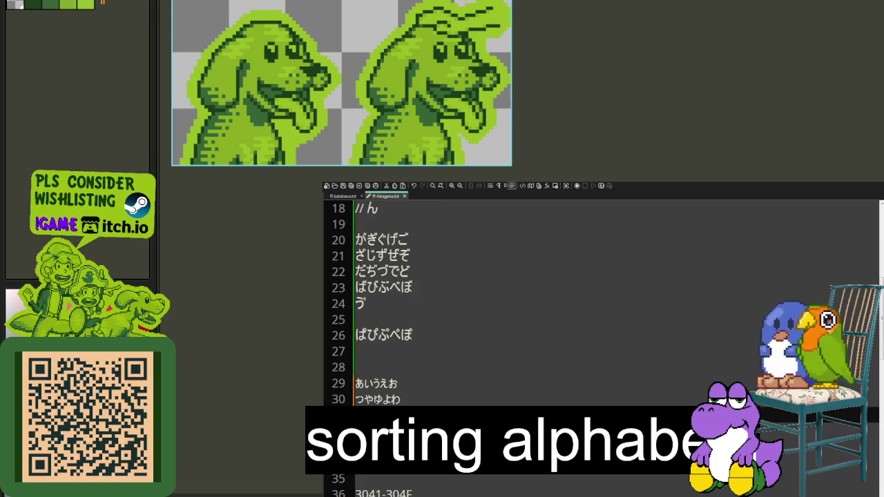
pyautogui.scroll(3, 601, 332)
pyautogui.click(376, 366)
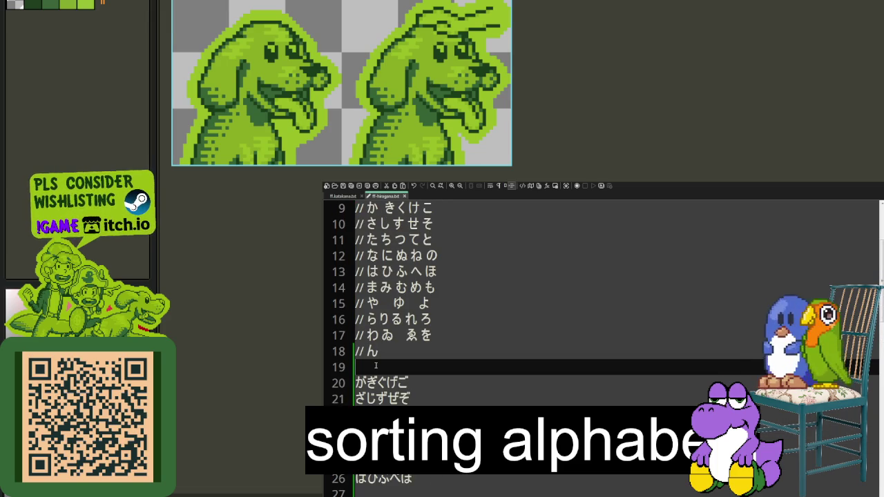
pyautogui.write('//')
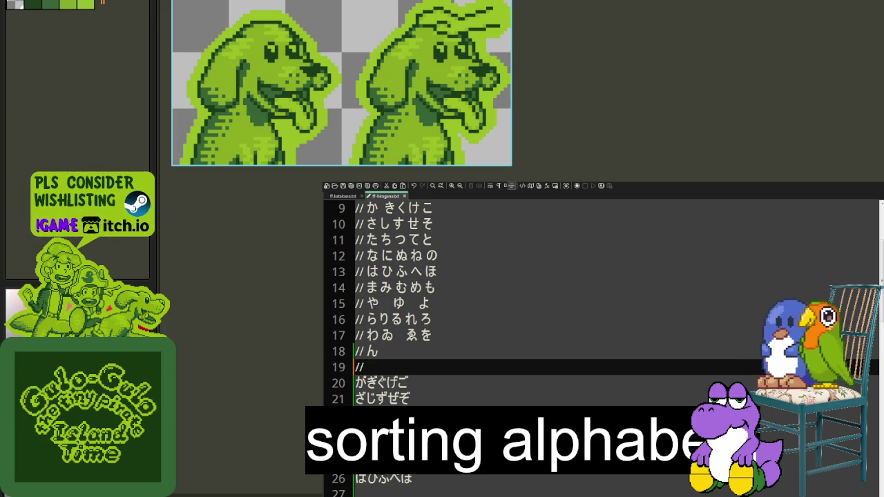
pyautogui.hotkey('ctrl', 'Tab')
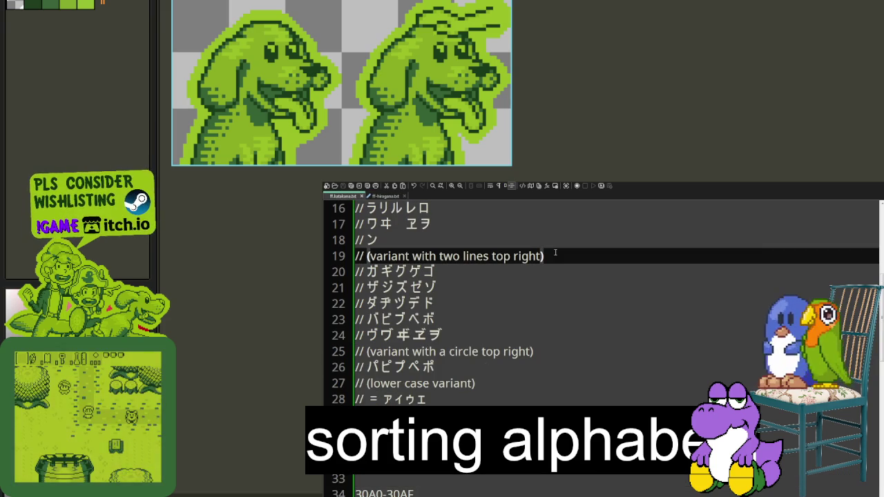
# Copy the two-lines and circle top-right variant comments from ff-katakana.txt into ff-hiragana.txt.
pyautogui.hotkey('shift', 'Home')
pyautogui.hotkey('ctrl', 'c')
pyautogui.hotkey('ctrl', 'Tab')
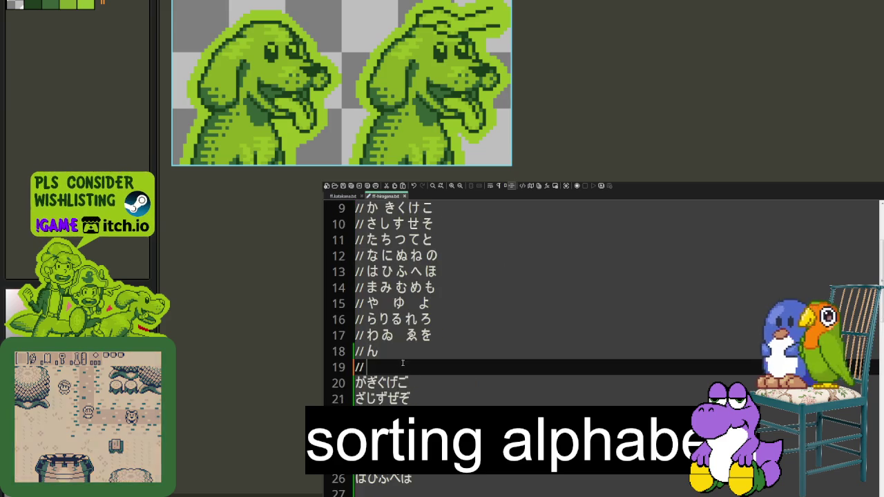
pyautogui.hotkey('ctrl', 'v')
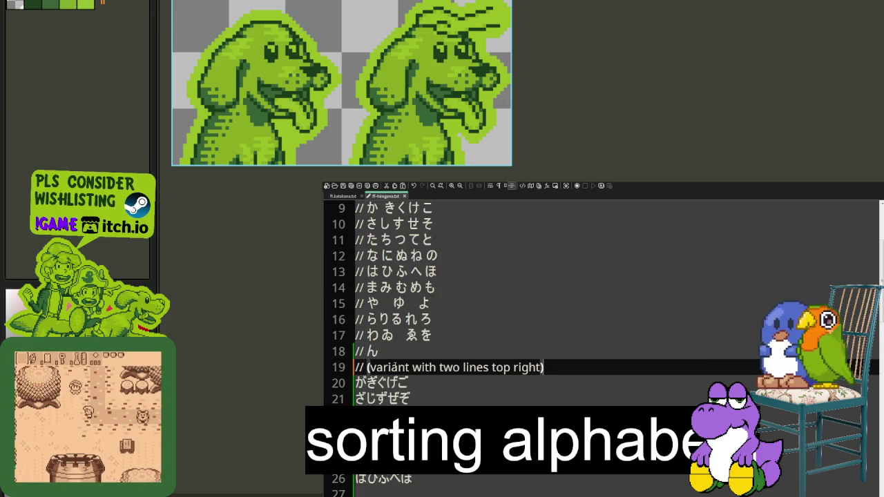
pyautogui.click(349, 196)
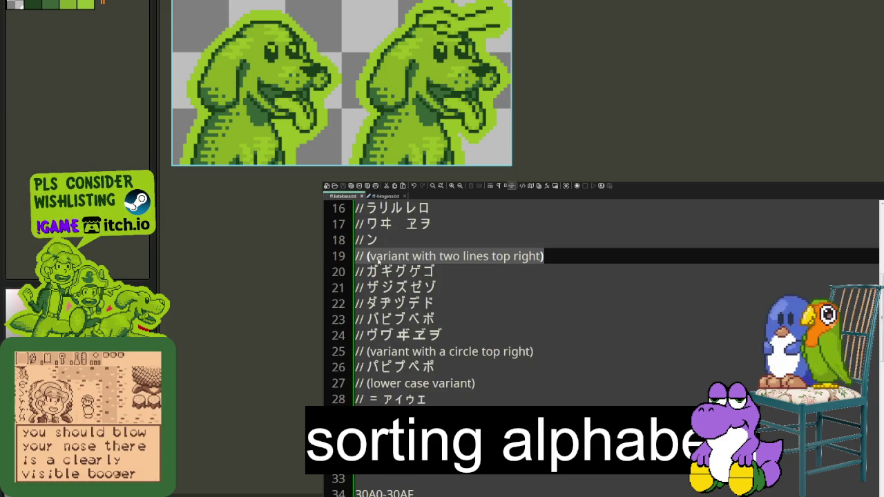
pyautogui.click(410, 351)
pyautogui.press('Home')
pyautogui.hotkey('shift', 'End')
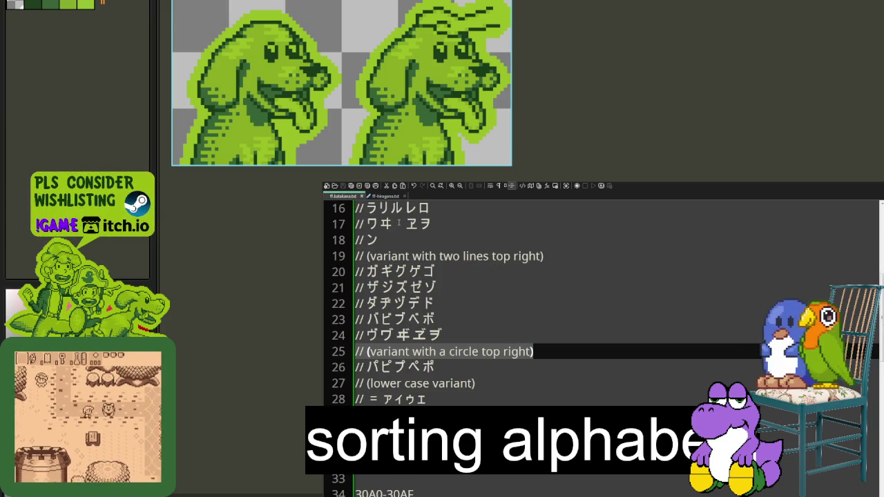
pyautogui.hotkey('ctrl', 'Tab')
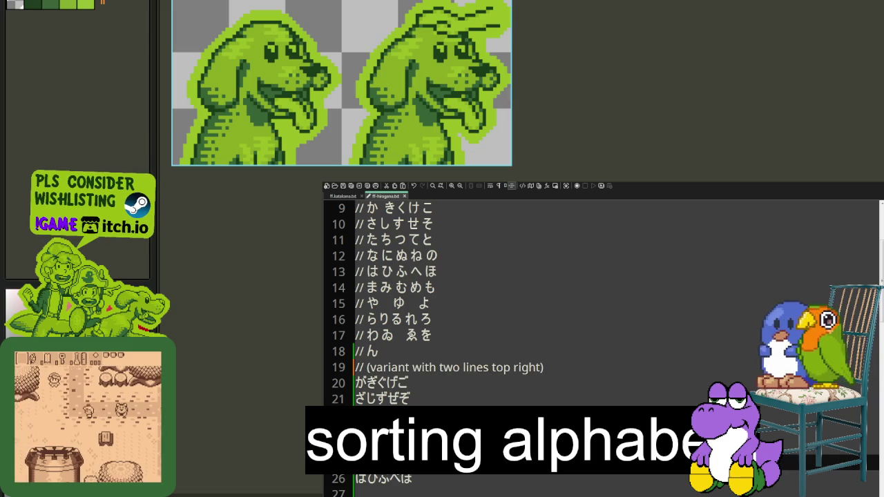
pyautogui.scroll(-1, 359, 276)
# Select the lower-case variant comment label in ff-katakana.txt to compare with the hiragana file.
pyautogui.click(345, 196)
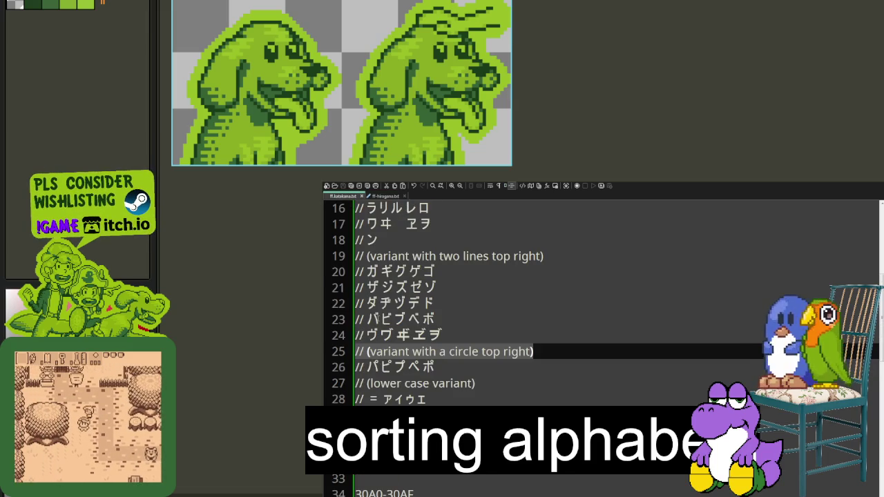
pyautogui.click(380, 383)
pyautogui.press('Home')
pyautogui.hotkey('shift', 'End')
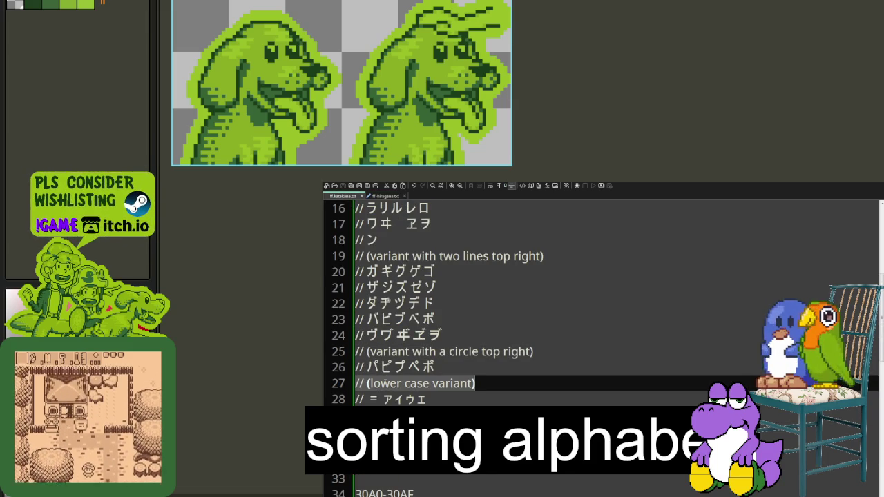
pyautogui.hotkey('ctrl', 'Tab')
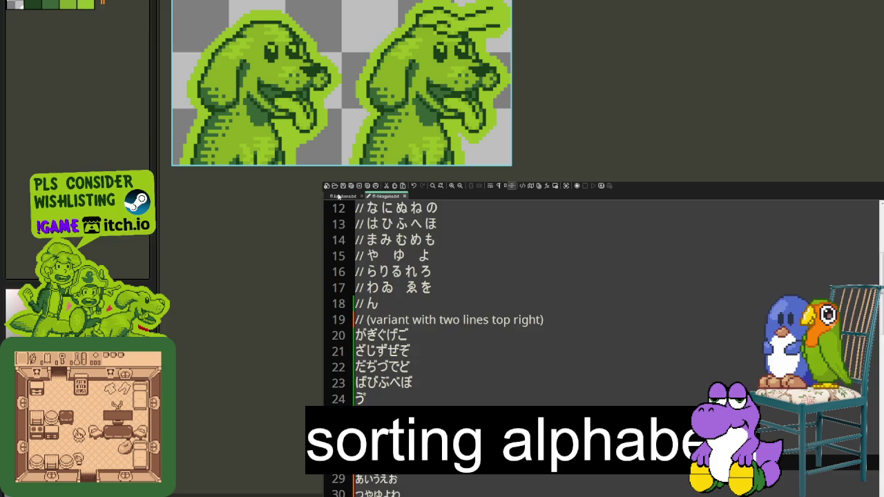
pyautogui.hotkey('ctrl', 'Tab')
# Paste '// (other characters)' below the かけ row and delete the empty line 27.
pyautogui.click(435, 399)
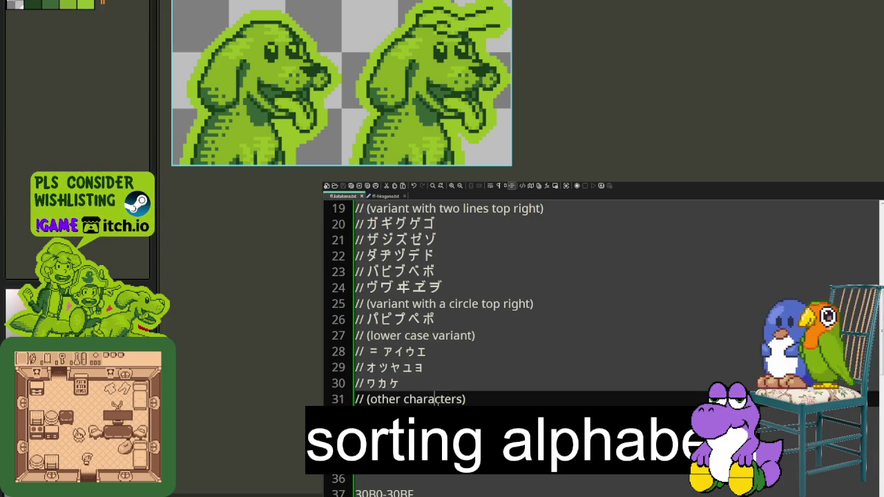
pyautogui.tripleClick(438, 399)
pyautogui.hotkey('ctrl', 'c')
pyautogui.hotkey('ctrl', 'Tab')
pyautogui.scroll(-2, 395, 367)
pyautogui.scroll(-1, 395, 367)
pyautogui.click(395, 368)
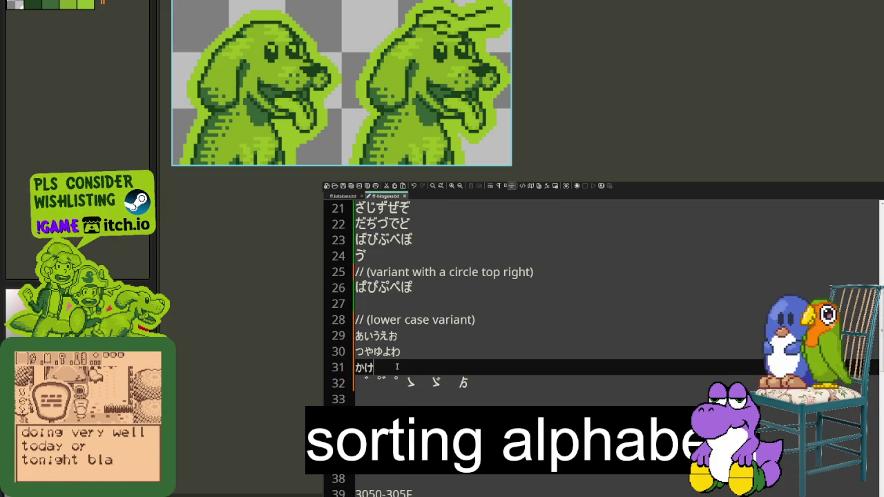
pyautogui.press('Return')
pyautogui.hotkey('ctrl', 'v')
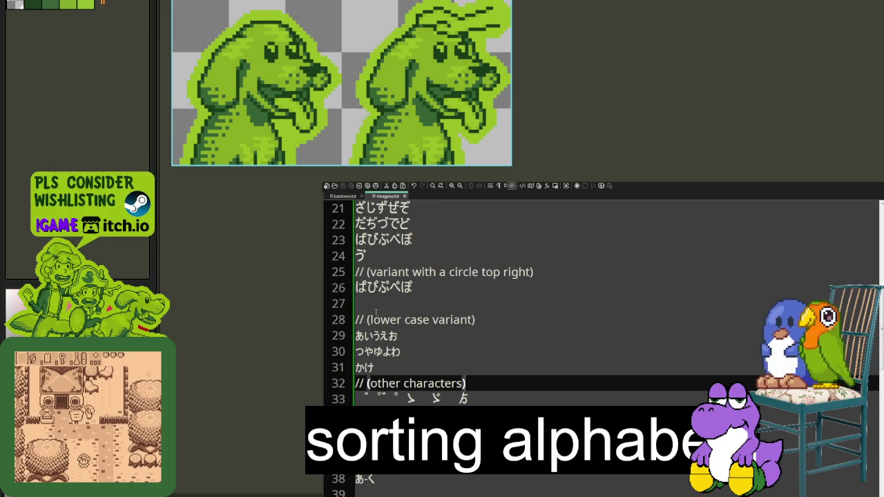
pyautogui.click(377, 312)
pyautogui.press('BackSpace')
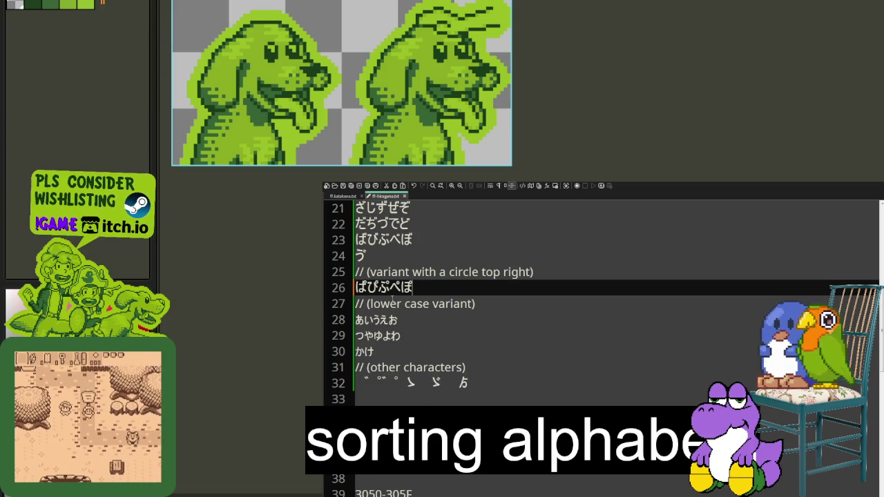
# Prefix the hiragana character rows with '//' comment markers.
pyautogui.scroll(3, 392, 297)
pyautogui.scroll(2, 393, 297)
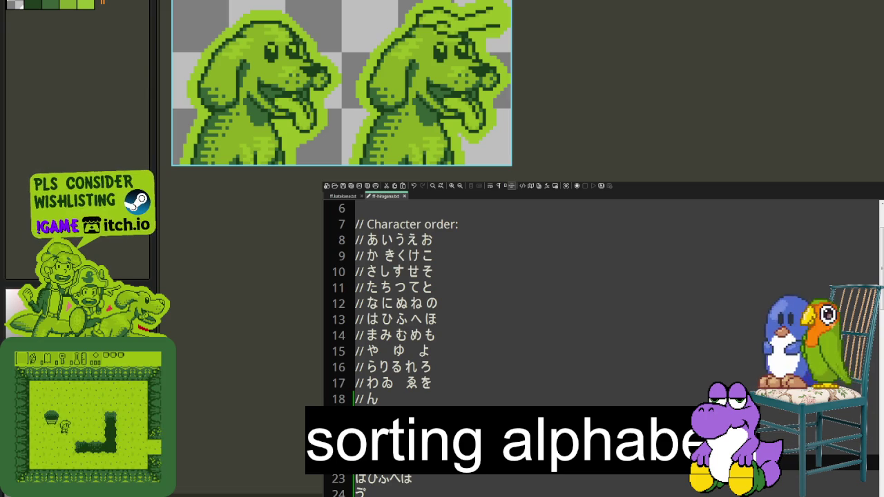
pyautogui.write('//')
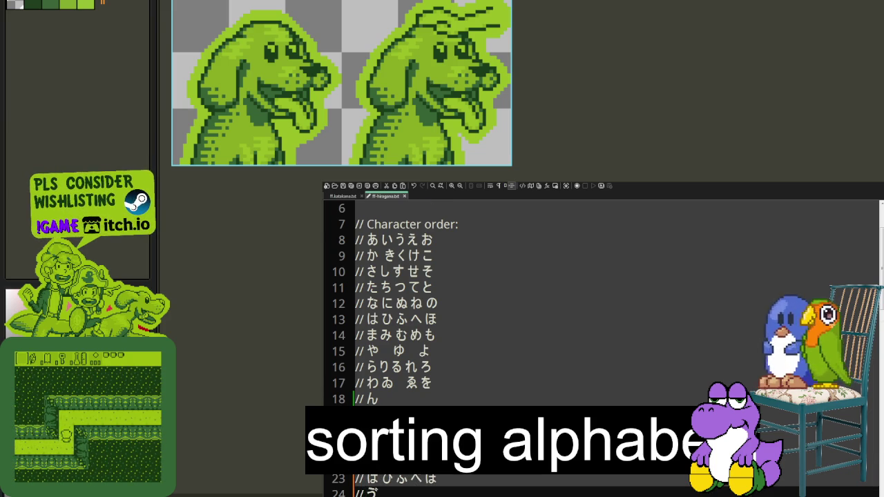
pyautogui.scroll(-1, 601, 338)
pyautogui.write('//がぎぐげご')
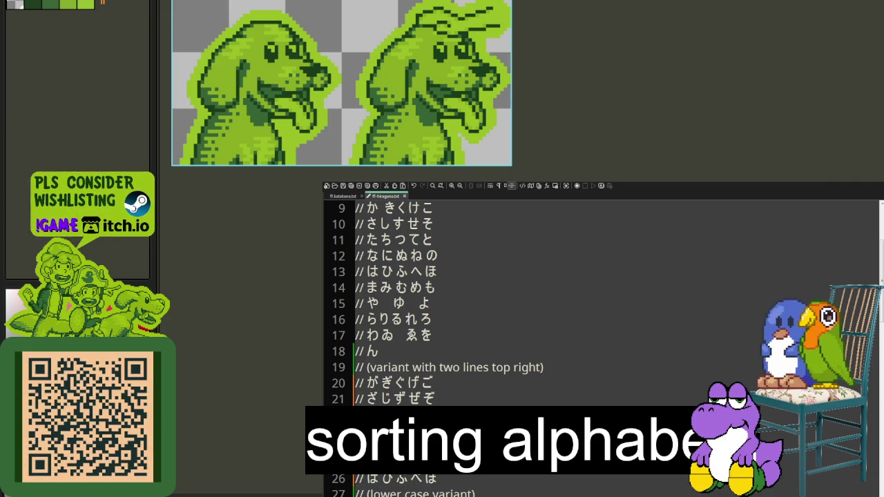
pyautogui.scroll(-1, 601, 339)
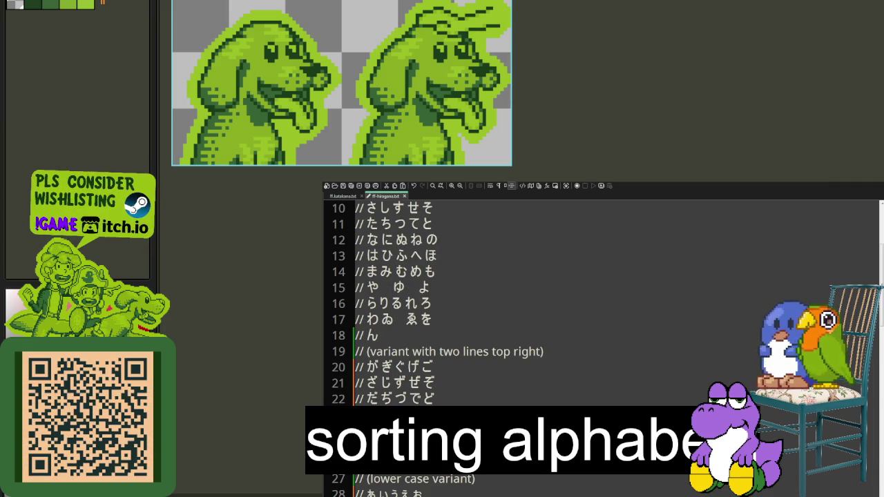
pyautogui.scroll(-1, 601, 338)
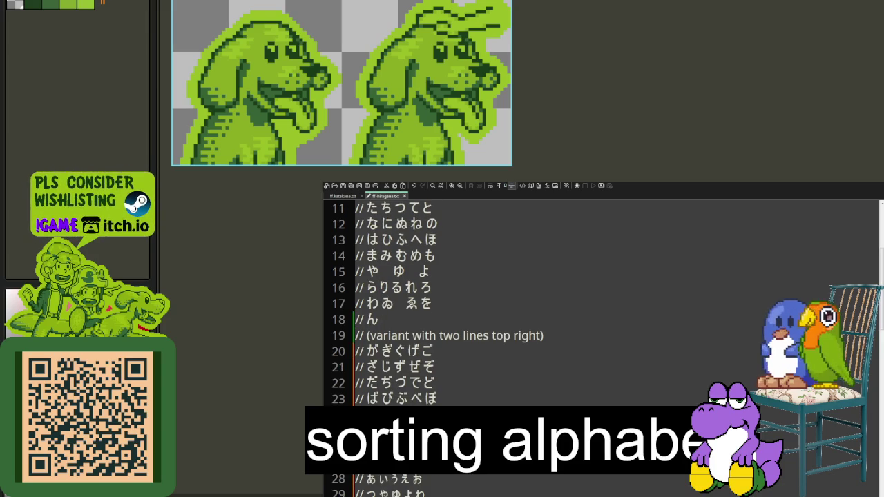
pyautogui.scroll(-6, 600, 338)
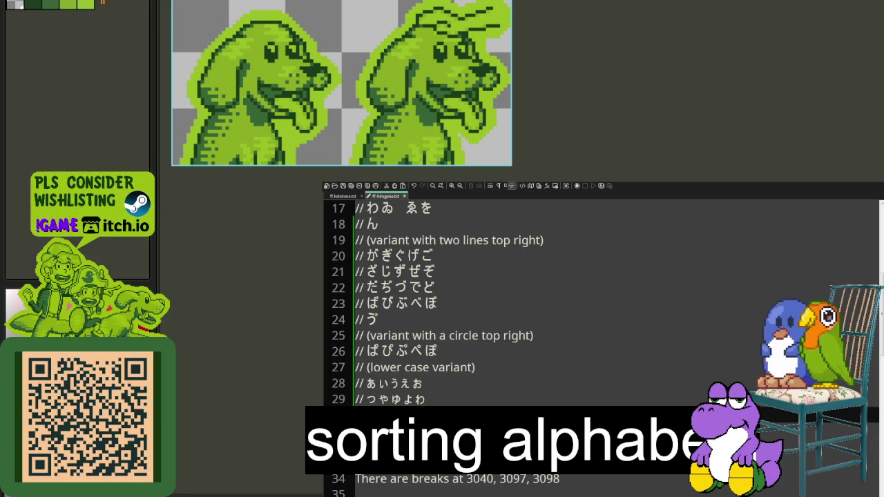
# Add and remove a blank line before the breaks note, then show ff-katakana.txt again.
pyautogui.press('Return')
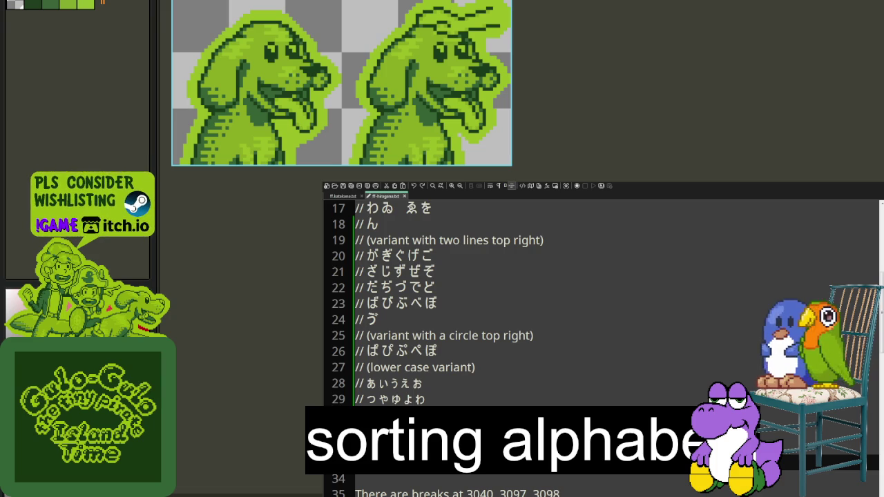
pyautogui.press('BackSpace')
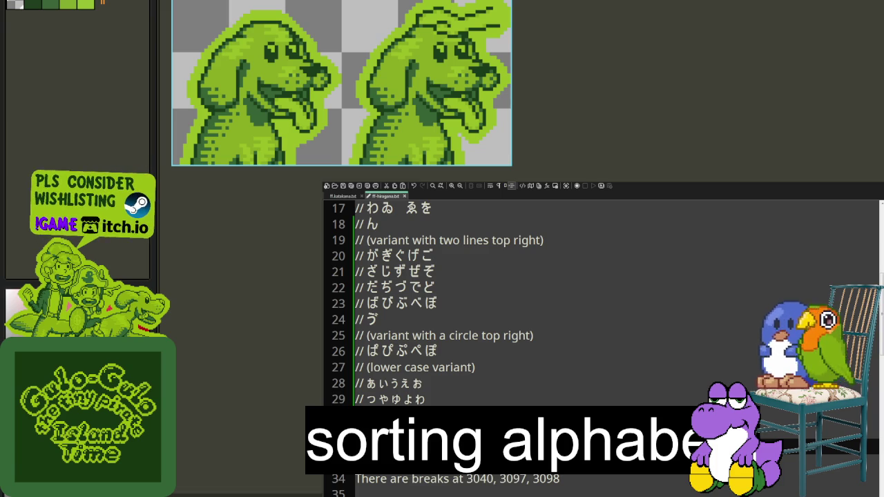
pyautogui.scroll(3, 601, 331)
pyautogui.scroll(-2, 601, 332)
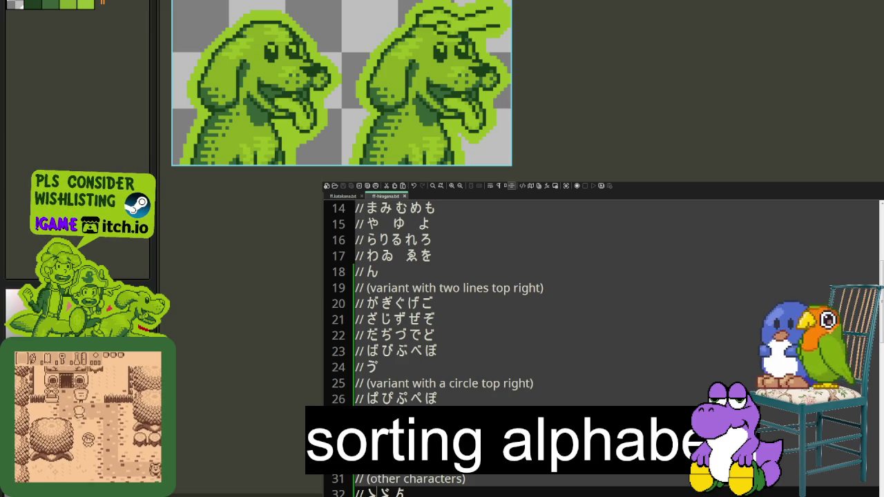
pyautogui.scroll(3, 508, 405)
pyautogui.scroll(2, 508, 406)
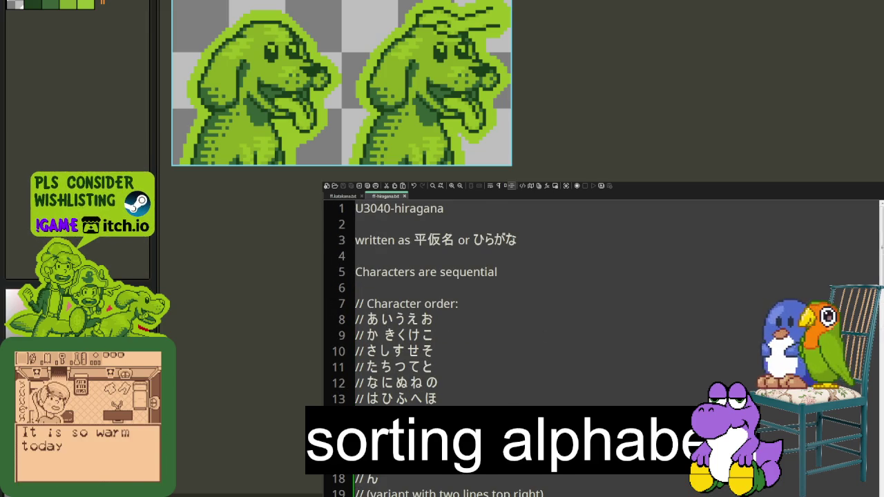
pyautogui.scroll(-2, 508, 405)
pyautogui.scroll(-3, 509, 405)
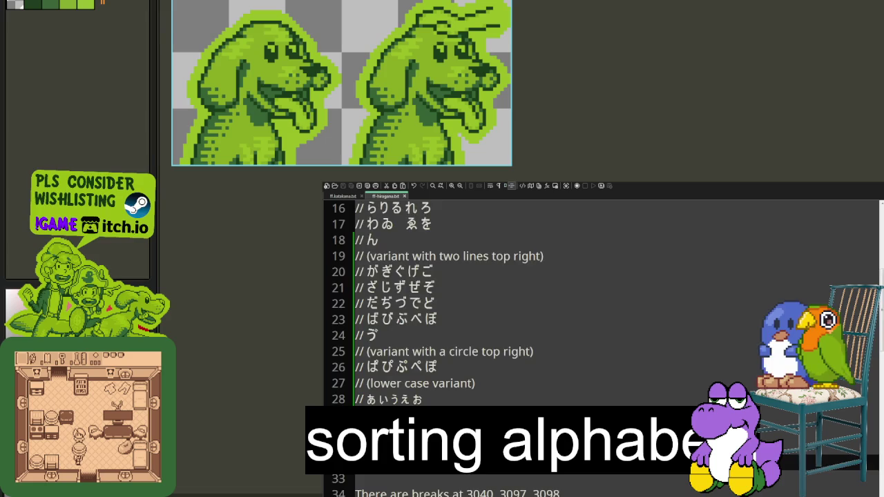
pyautogui.scroll(5, 508, 405)
pyautogui.click(341, 198)
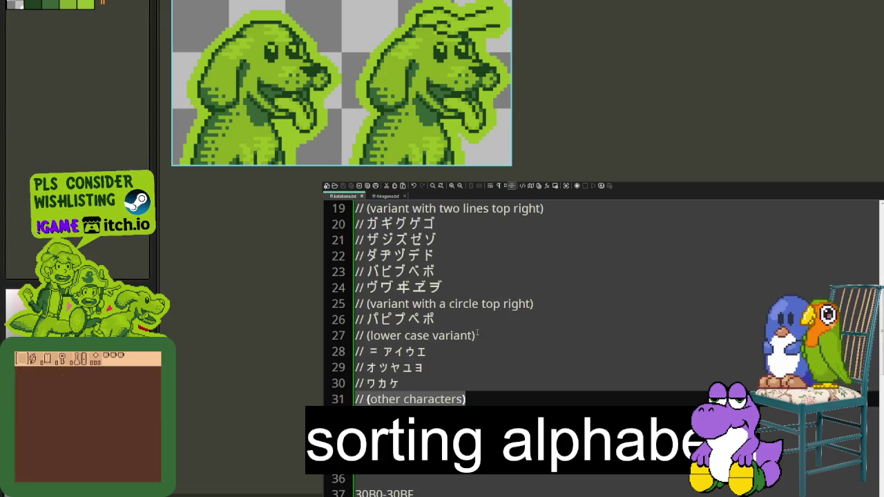
# End the two-lines, lower-case and other-characters labels in ff-hiragana.txt with a colon.
pyautogui.scroll(-4, 477, 345)
pyautogui.scroll(1, 478, 345)
pyautogui.scroll(2, 478, 346)
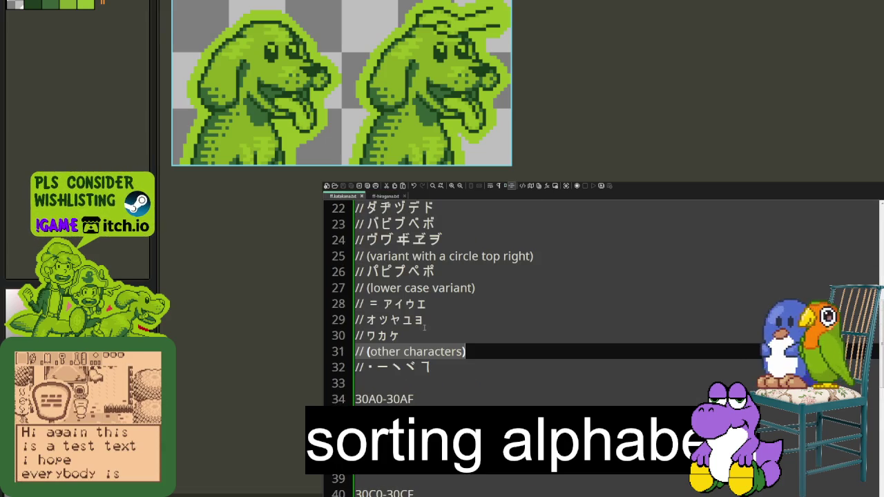
pyautogui.scroll(5, 445, 356)
pyautogui.scroll(2, 462, 353)
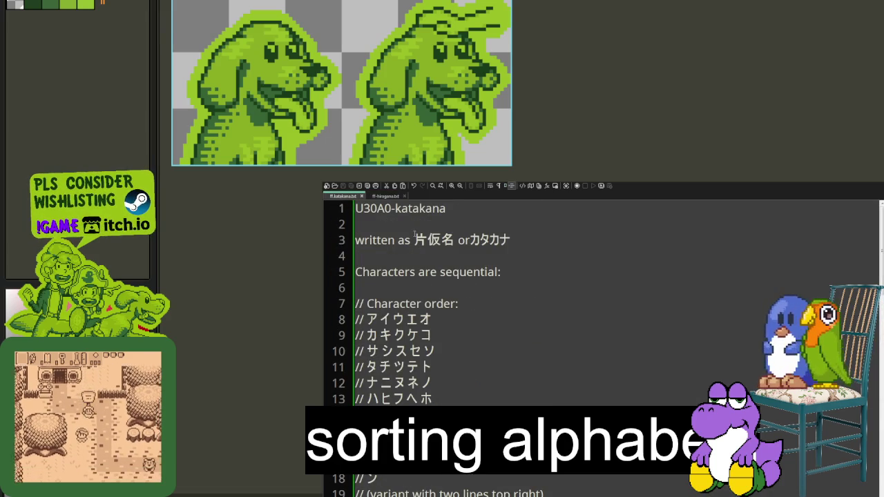
pyautogui.click(385, 196)
pyautogui.click(546, 493)
pyautogui.write(':')
pyautogui.scroll(-3, 601, 345)
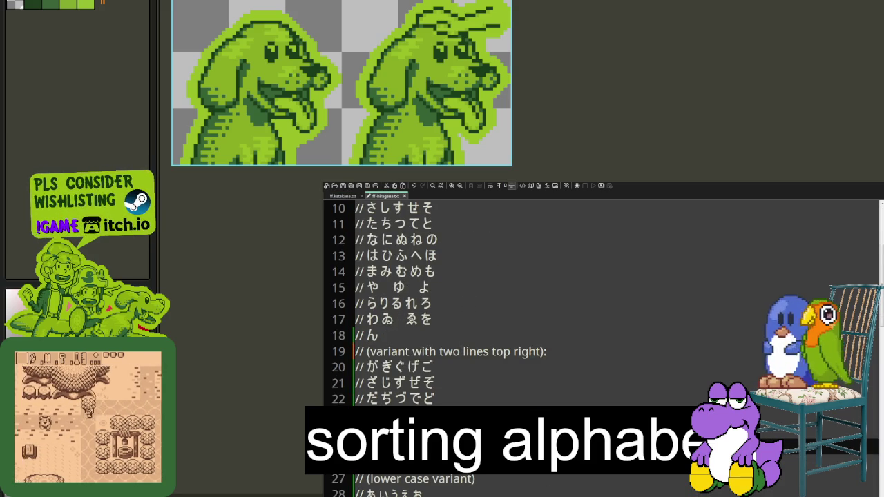
pyautogui.moveTo(366, 479); pyautogui.dragTo(475, 479)
pyautogui.write(':')
pyautogui.scroll(-3, 488, 385)
pyautogui.scroll(-2, 488, 386)
pyautogui.click(477, 304)
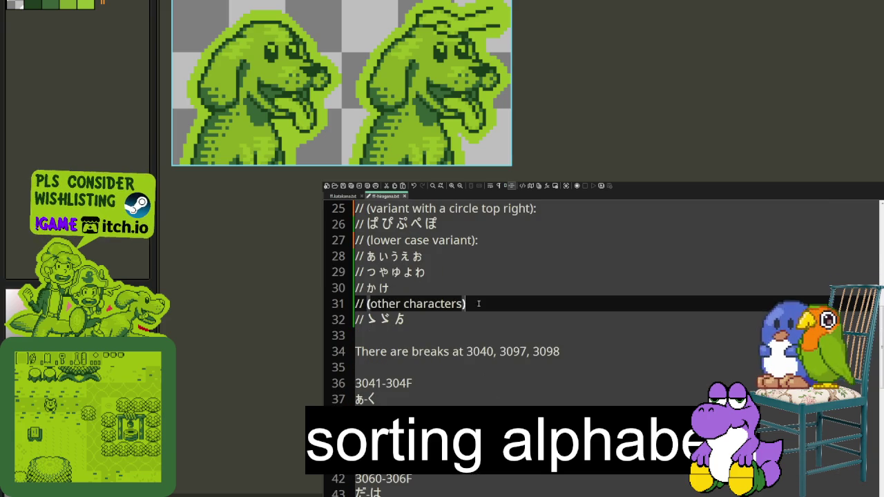
pyautogui.write(':')
# Add closing colons to the parenthesised label comments in ff-katakana.txt.
pyautogui.click(349, 197)
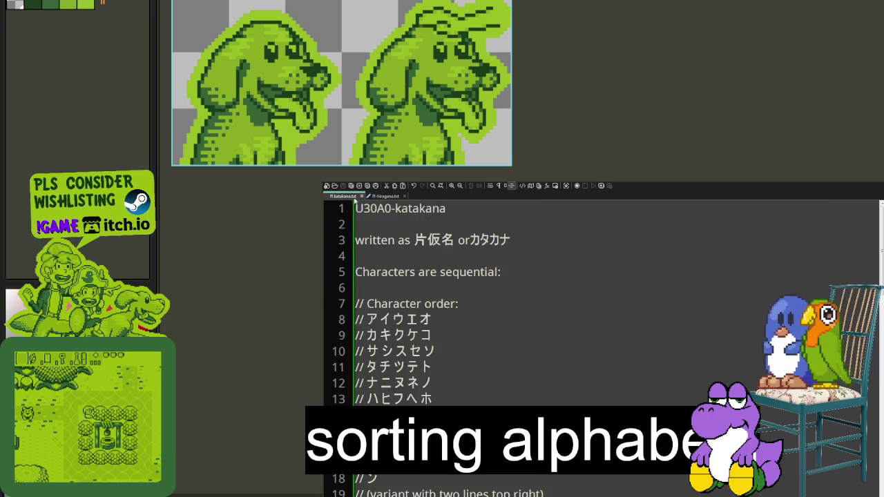
pyautogui.click(545, 493)
pyautogui.write(':')
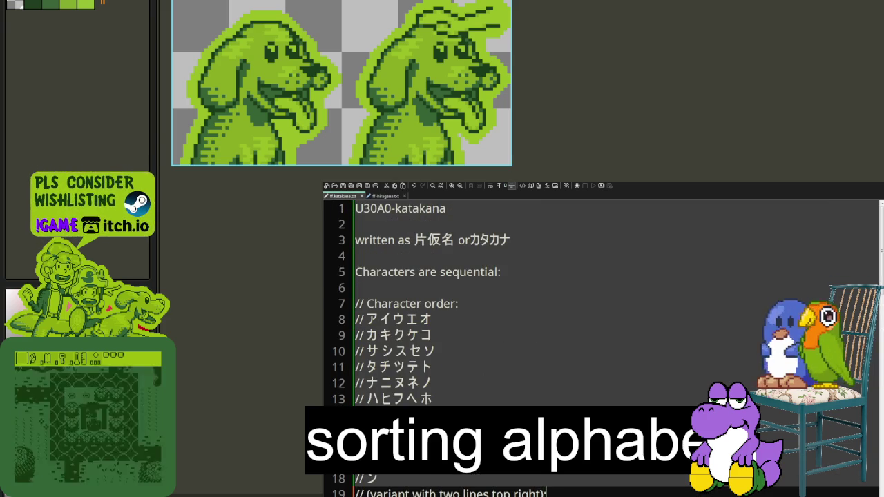
pyautogui.scroll(-2, 601, 346)
pyautogui.write(':')
pyautogui.scroll(-3, 601, 345)
pyautogui.click(478, 384)
pyautogui.write(':')
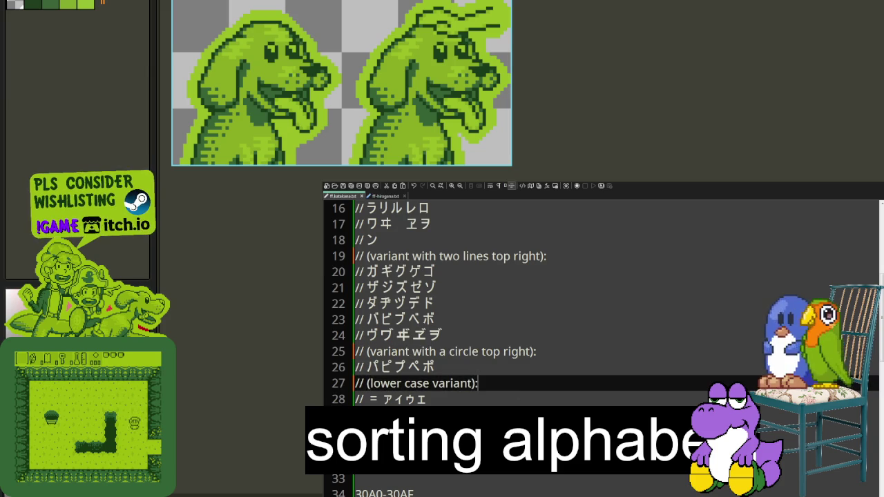
pyautogui.hotkey('alt', 'Tab')
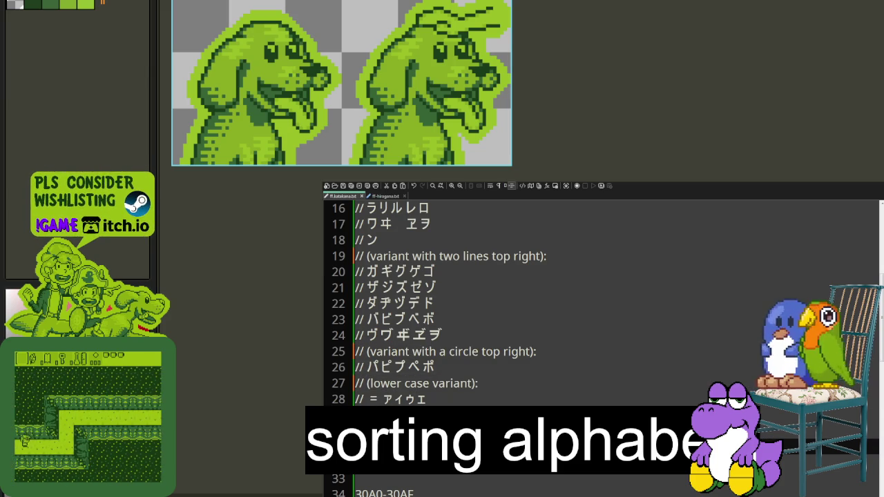
pyautogui.hotkey('ctrl', 'Tab')
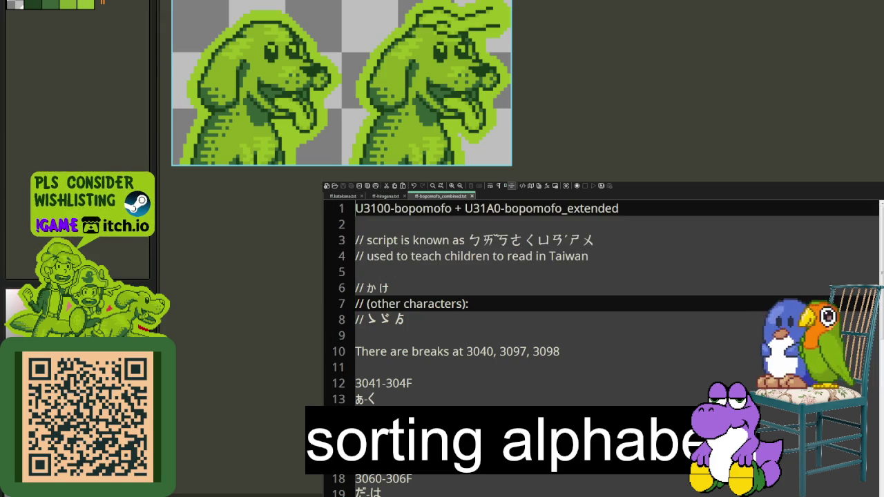
# Open ff-bopomofo_combined.txt, close the katakana and hiragana tabs, and paste the character-order block.
pyautogui.click(361, 197)
pyautogui.click(361, 197)
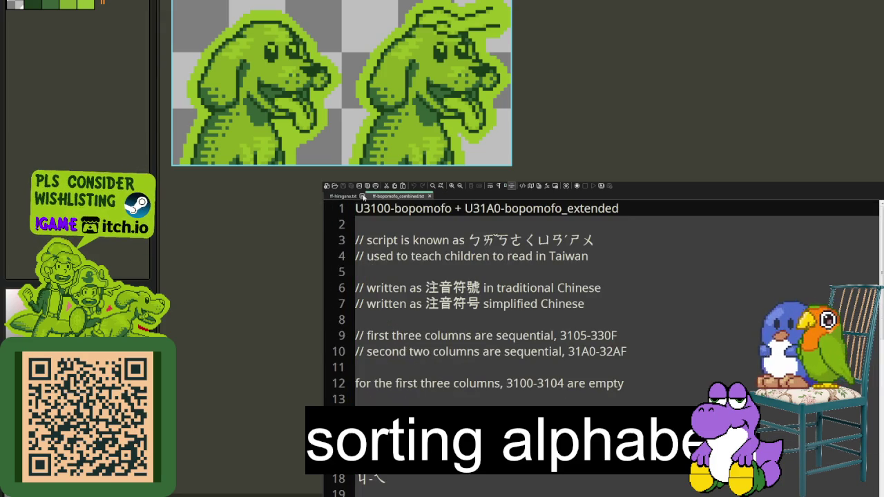
pyautogui.click(361, 197)
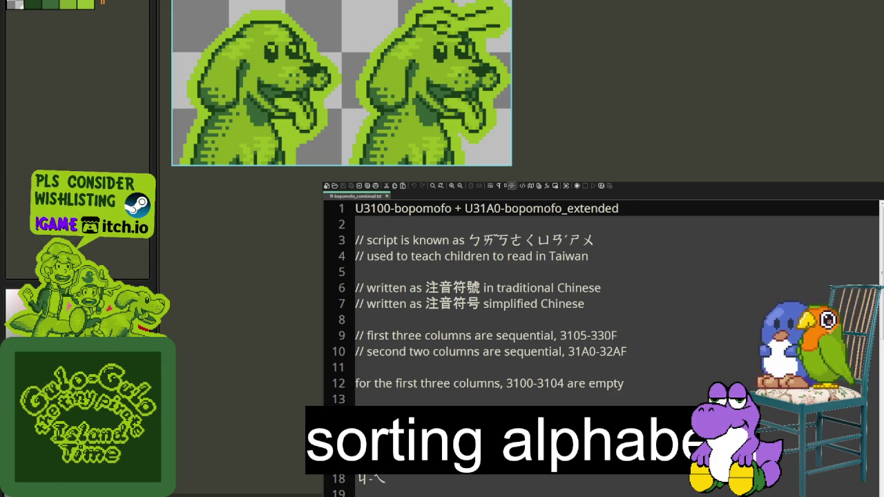
pyautogui.hotkey('ctrl', 'v')
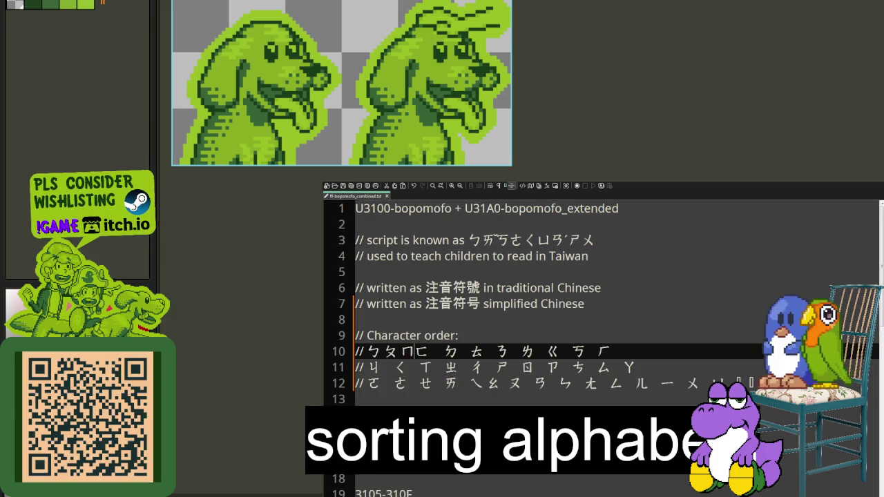
# Close up the spaces between the bopomofo characters ㄈ through ㄏ on line 10.
pyautogui.press('Right')
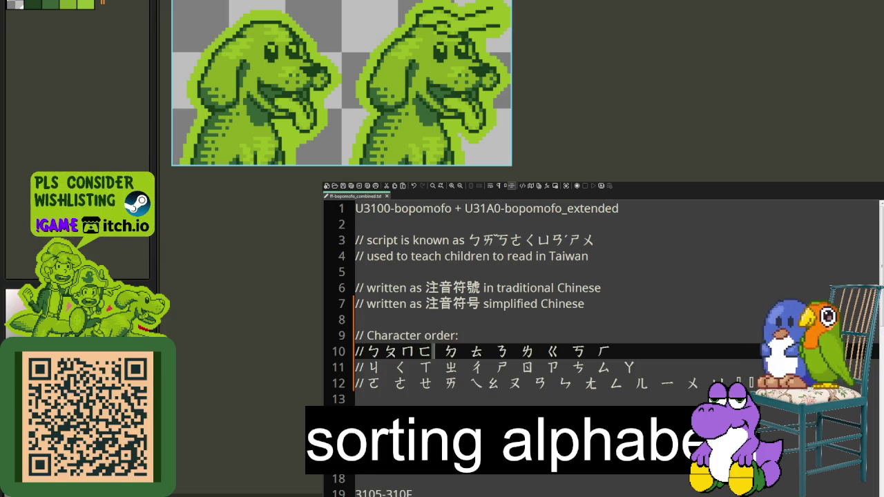
pyautogui.press('Delete')
pyautogui.press('Right')
pyautogui.press('Delete')
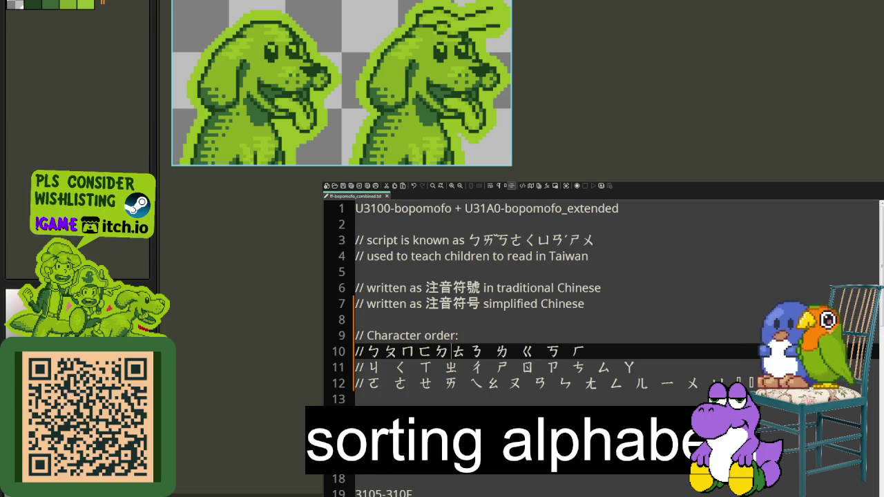
pyautogui.press('Right')
pyautogui.press('Right')
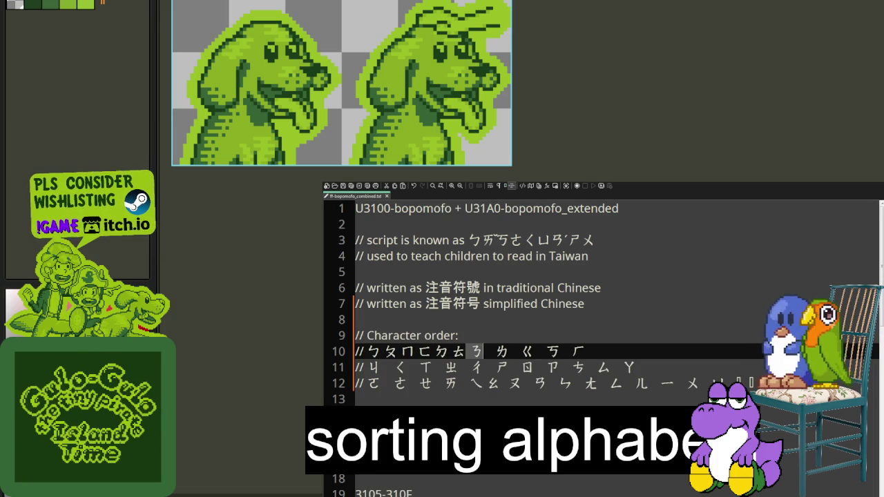
pyautogui.press('Delete')
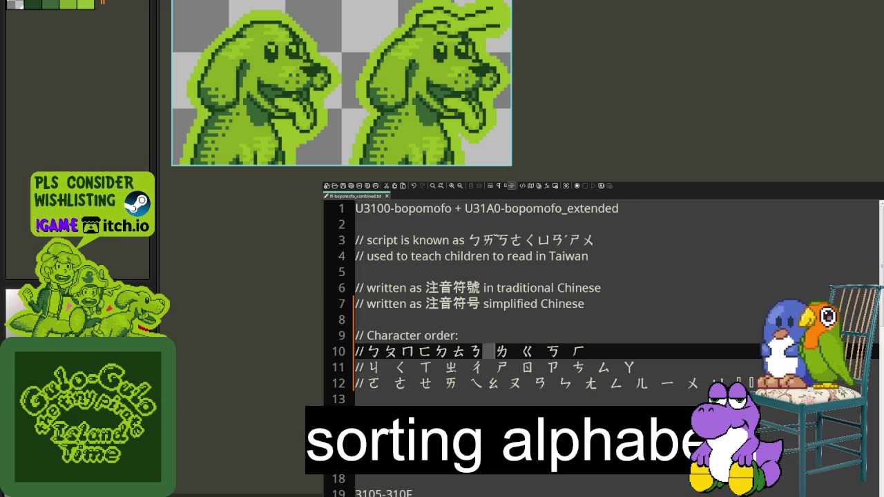
pyautogui.press('Right')
pyautogui.press('Delete')
pyautogui.press('Right')
pyautogui.press('Right')
pyautogui.press('Delete')
# Remove the blanks between the line 11 characters ㄐ through ㄚ.
pyautogui.click(356, 367)
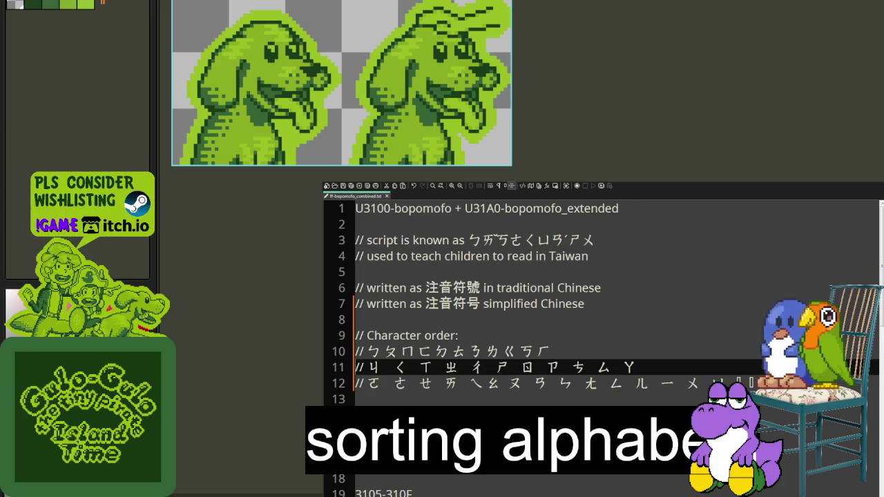
pyautogui.click(366, 351)
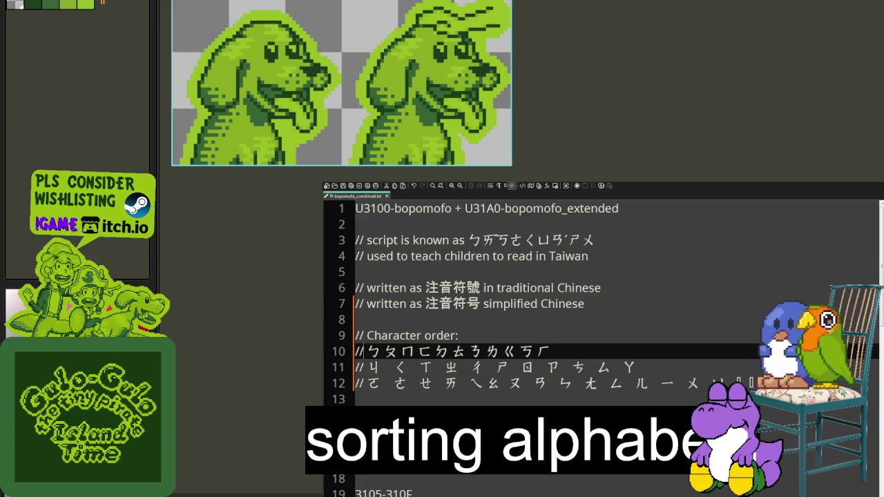
pyautogui.press('Down')
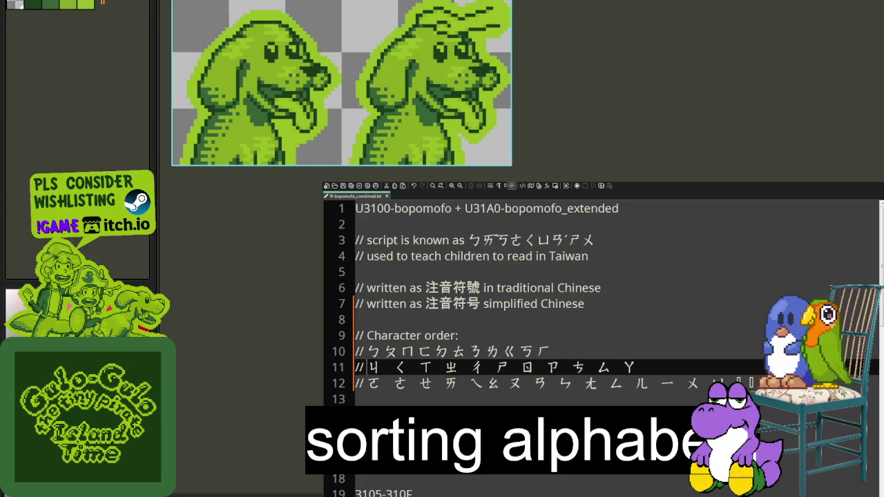
pyautogui.hotkey('shift', 'Right')
pyautogui.press('Right')
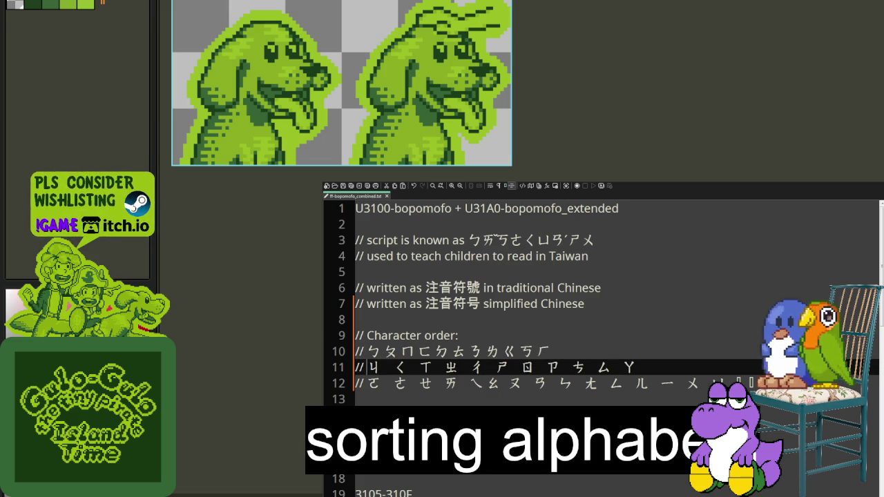
pyautogui.hotkey('shift', 'Right')
pyautogui.press('Delete')
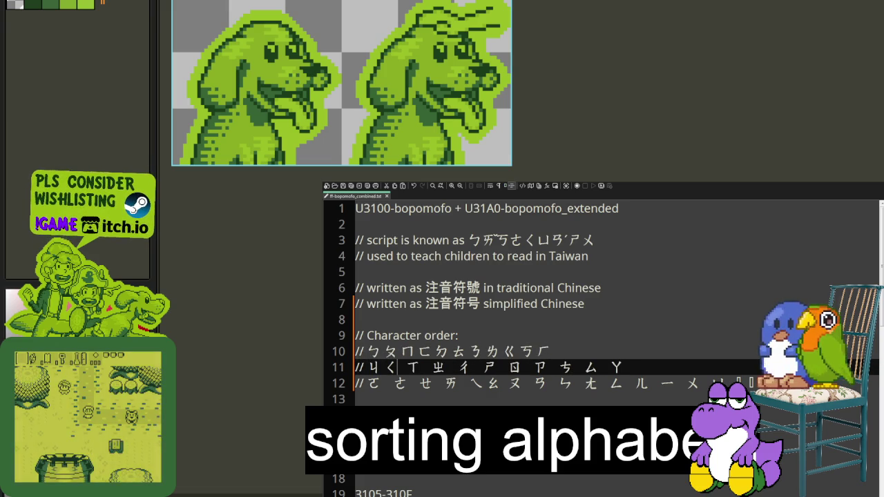
pyautogui.press('Right')
pyautogui.press('Delete')
pyautogui.press('Right')
pyautogui.press('Delete')
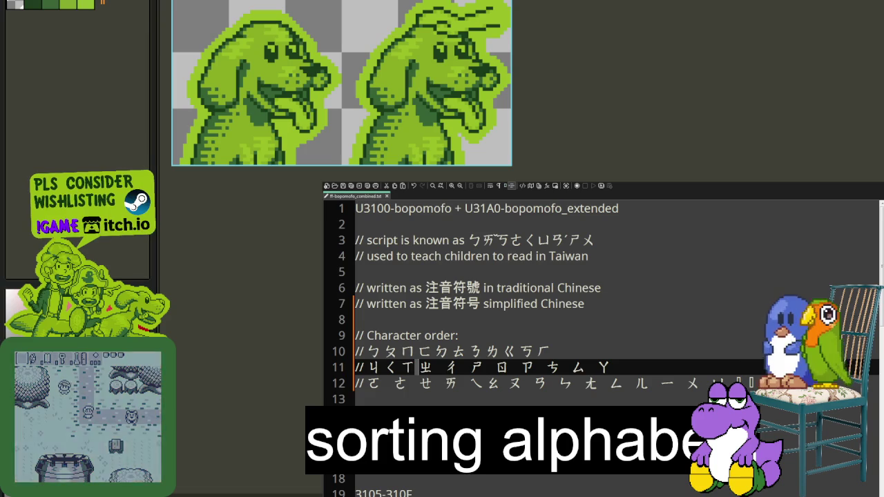
pyautogui.press('Right')
pyautogui.hotkey('shift', 'Right')
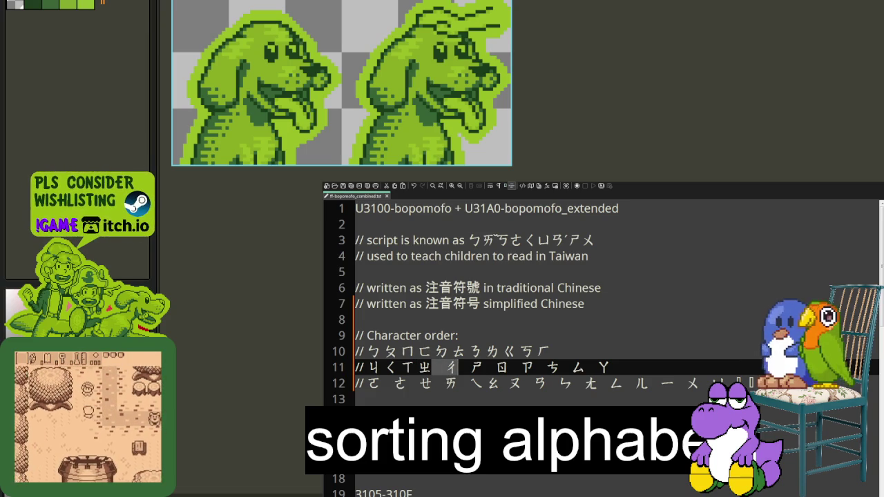
pyautogui.press('Delete')
pyautogui.press('Right')
pyautogui.hotkey('shift', 'Right')
pyautogui.press('Delete')
pyautogui.press('Right')
pyautogui.hotkey('shift', 'Right')
pyautogui.press('Delete')
pyautogui.press('Right')
pyautogui.hotkey('shift', 'Right')
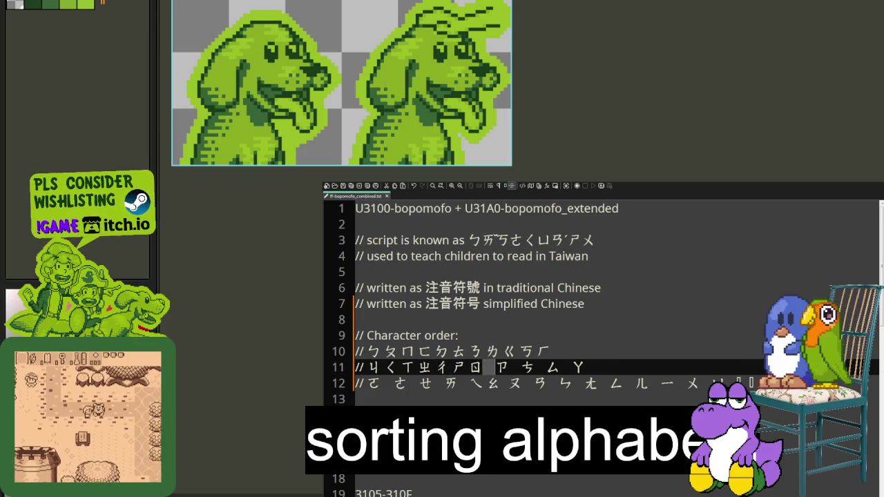
pyautogui.press('Delete')
pyautogui.press('Right')
pyautogui.hotkey('shift', 'Right')
pyautogui.press('Delete')
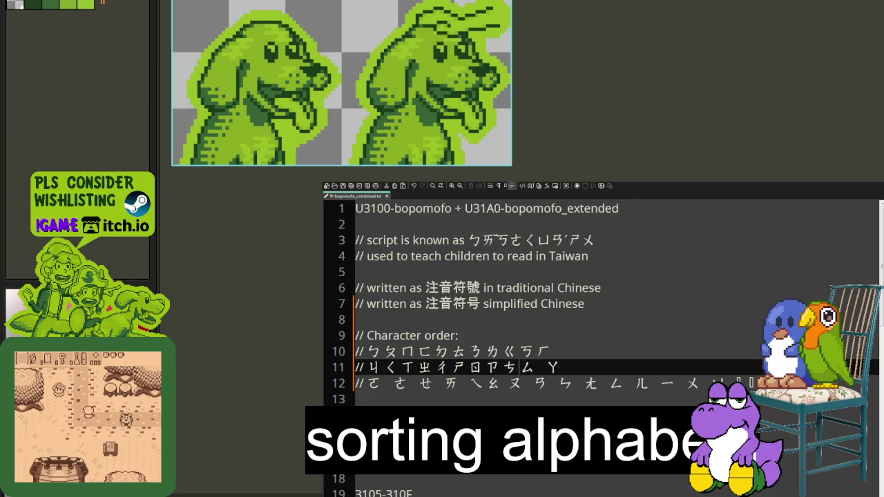
pyautogui.press('Right')
pyautogui.press('Right')
pyautogui.hotkey('shift', 'Right')
pyautogui.press('Delete')
pyautogui.press('Down')
# Close up line 12 so ㄛㄜㄝㄞㄟㄠㄡㄢㄣㄤㄥ runs without spaces up to ㄦ.
pyautogui.press('Right')
pyautogui.press('Right')
pyautogui.hotkey('shift', 'Right')
pyautogui.press('Right')
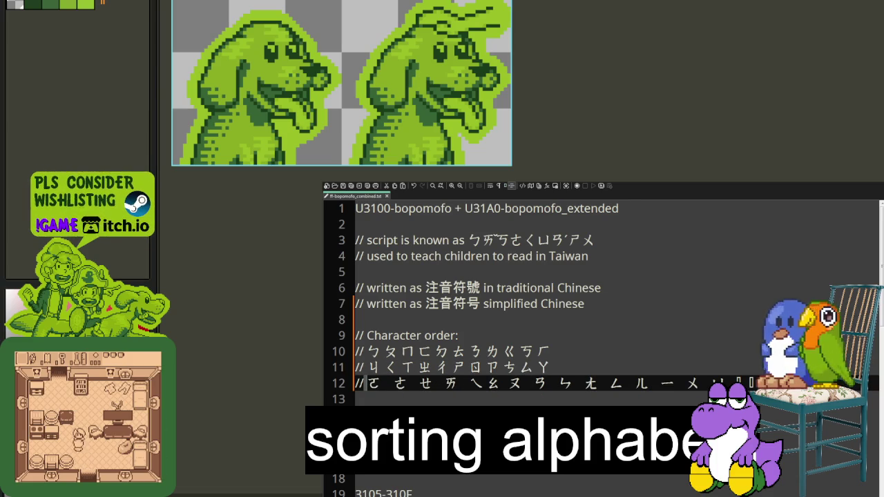
pyautogui.hotkey('shift', 'Right')
pyautogui.press('Delete')
pyautogui.press('Right')
pyautogui.hotkey('shift', 'Right')
pyautogui.press('Delete')
pyautogui.press('Right')
pyautogui.hotkey('shift', 'Right')
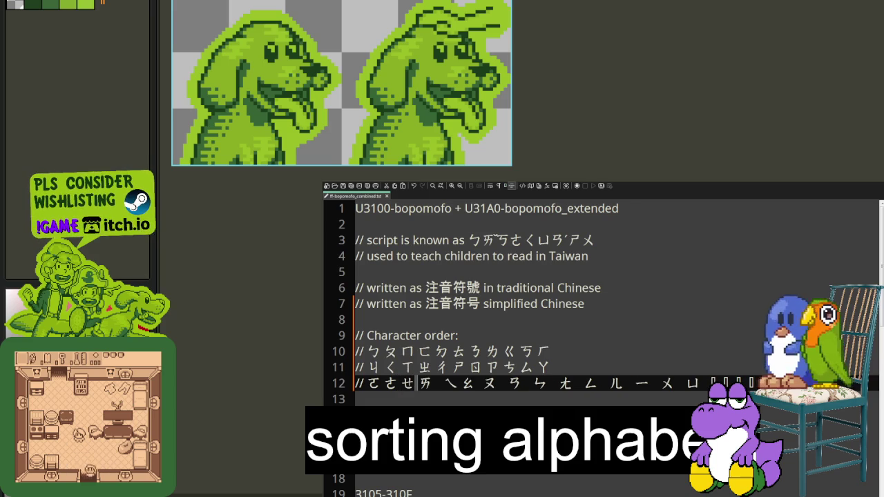
pyautogui.press('Delete')
pyautogui.press('Right')
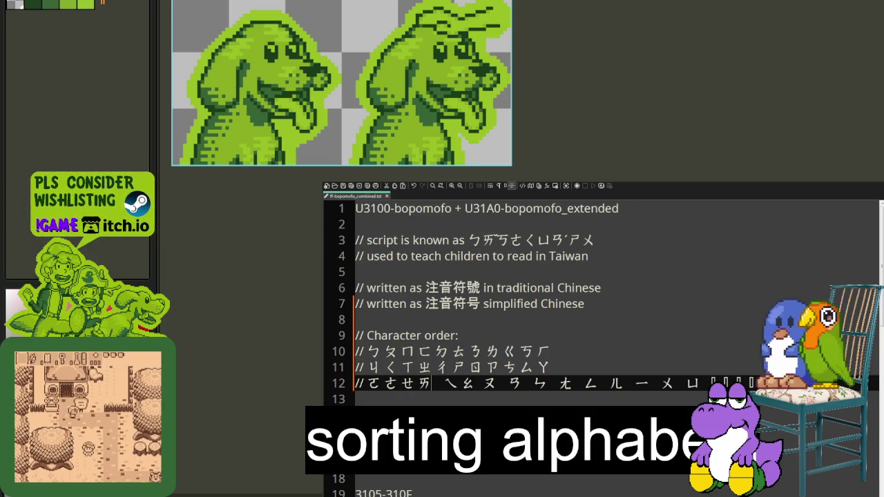
pyautogui.hotkey('shift', 'Right')
pyautogui.press('Delete')
pyautogui.press('Right')
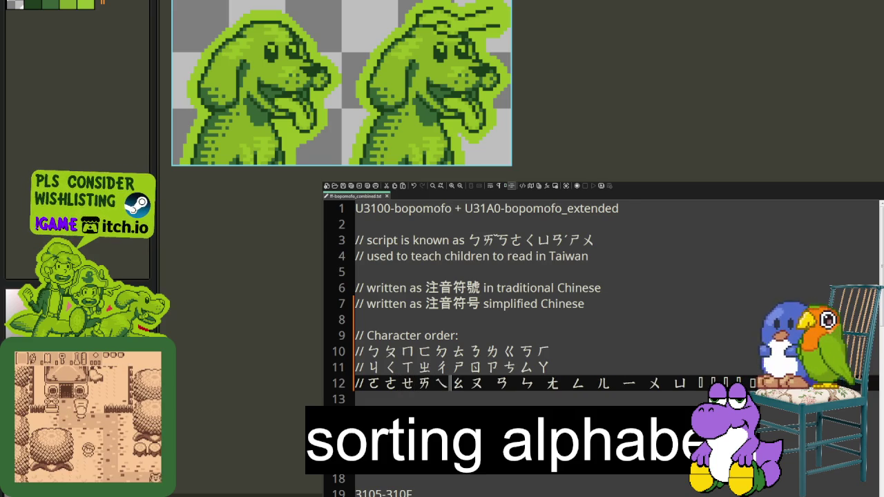
pyautogui.press('Right')
pyautogui.hotkey('shift', 'Right')
pyautogui.press('Delete')
pyautogui.press('Right')
pyautogui.hotkey('shift', 'Right')
pyautogui.press('Delete')
pyautogui.press('Right')
pyautogui.hotkey('shift', 'Right')
pyautogui.press('Delete')
pyautogui.press('Right')
pyautogui.hotkey('shift', 'Right')
pyautogui.press('Delete')
pyautogui.press('Right')
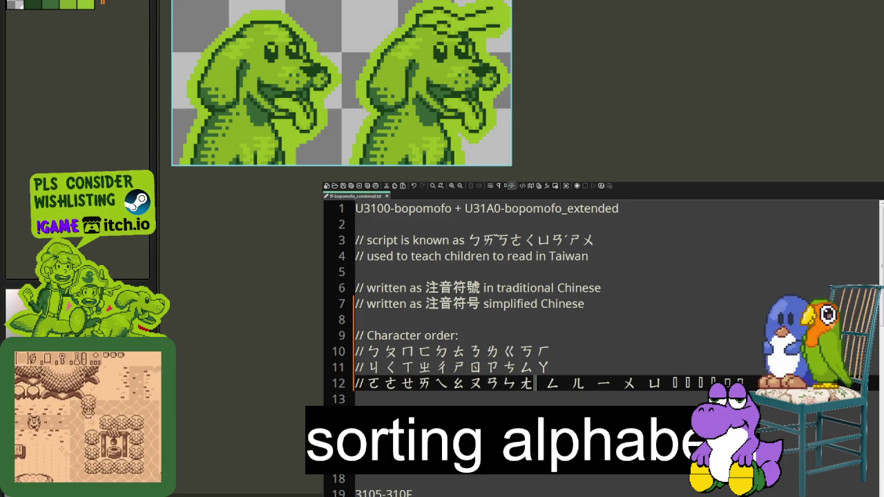
pyautogui.press('Right')
pyautogui.hotkey('shift', 'Right')
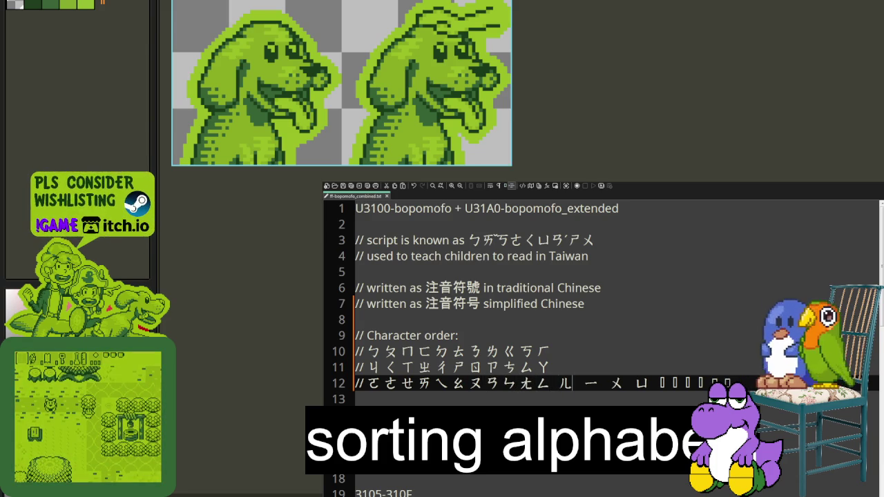
# Split ㄦ onward onto a new // line 13 and close the gaps through ㄩ.
pyautogui.press('Return')
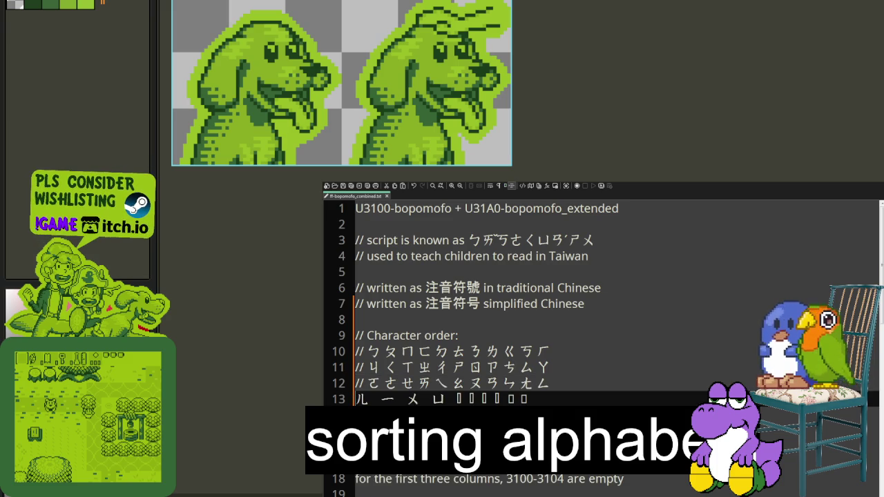
pyautogui.write('//')
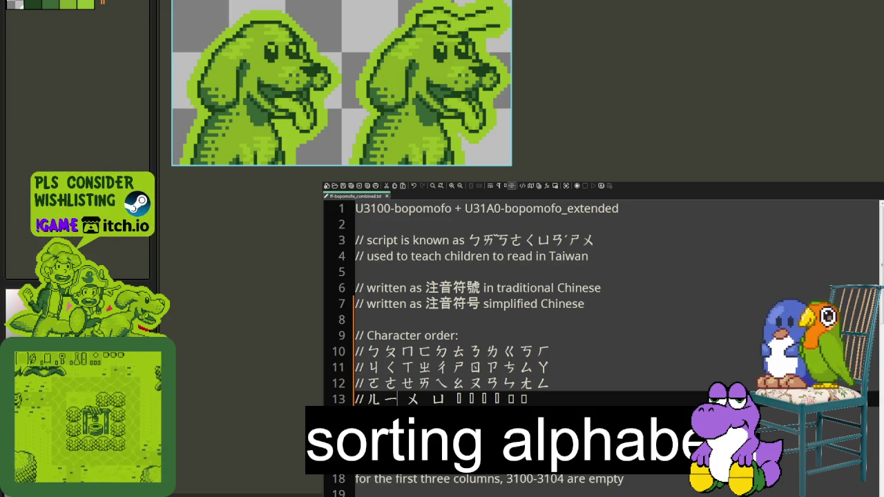
pyautogui.press('Right')
pyautogui.press('Delete')
pyautogui.press('Right')
pyautogui.hotkey('shift', 'Right')
pyautogui.press('Delete')
pyautogui.press('Right')
pyautogui.press('Delete')
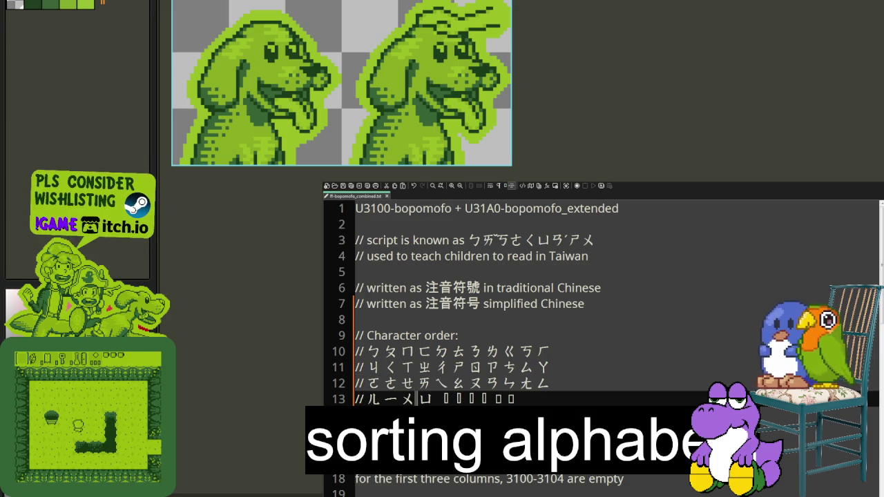
pyautogui.press('Right')
pyautogui.press('Delete')
pyautogui.press('Right')
pyautogui.press('Delete')
# Close up the gaps between the extended bopomofo box characters and add a new line below.
pyautogui.press('Right')
pyautogui.press('Delete')
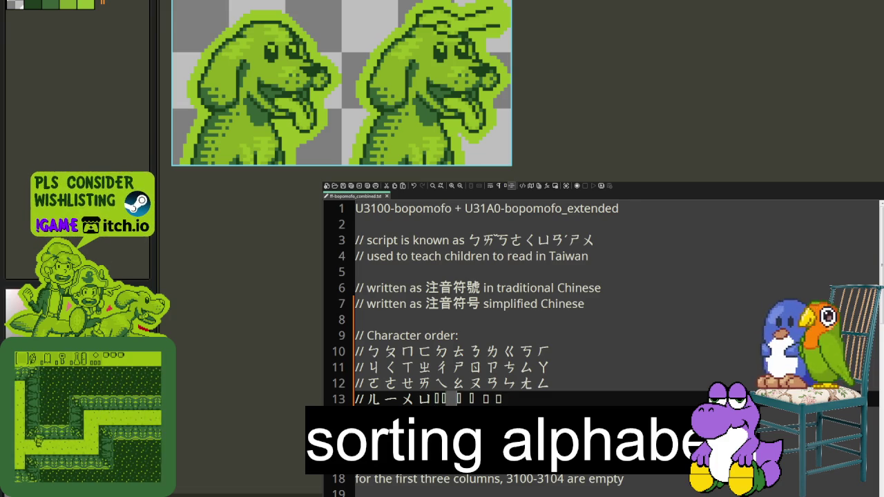
pyautogui.press('Right')
pyautogui.press('Delete')
pyautogui.press('Right')
pyautogui.press('Right')
pyautogui.press('Delete')
pyautogui.press('Right')
pyautogui.press('Delete')
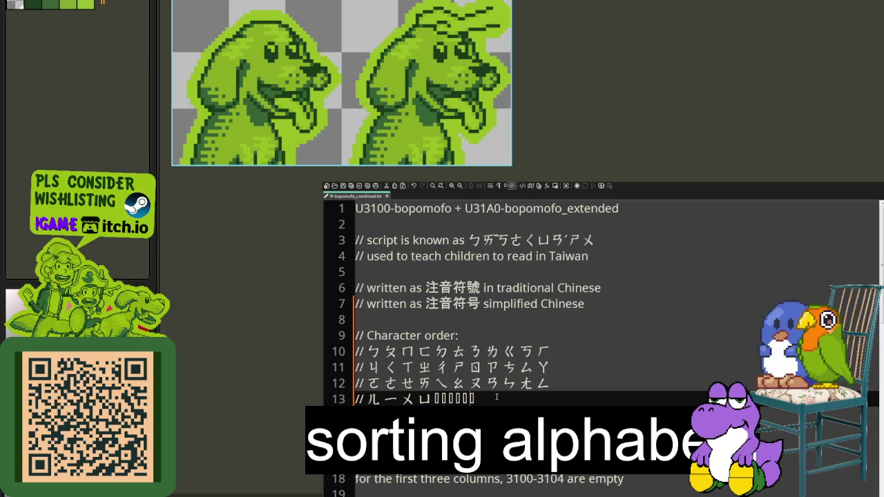
pyautogui.press('Return')
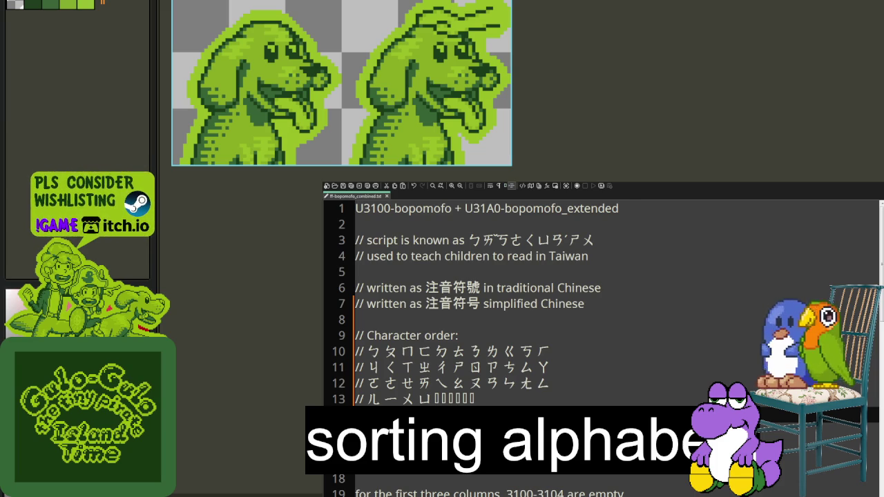
# Save the bopomofo notes file, then undo the last edit.
pyautogui.hotkey('ctrl', 's')
pyautogui.hotkey('ctrl', 'z')
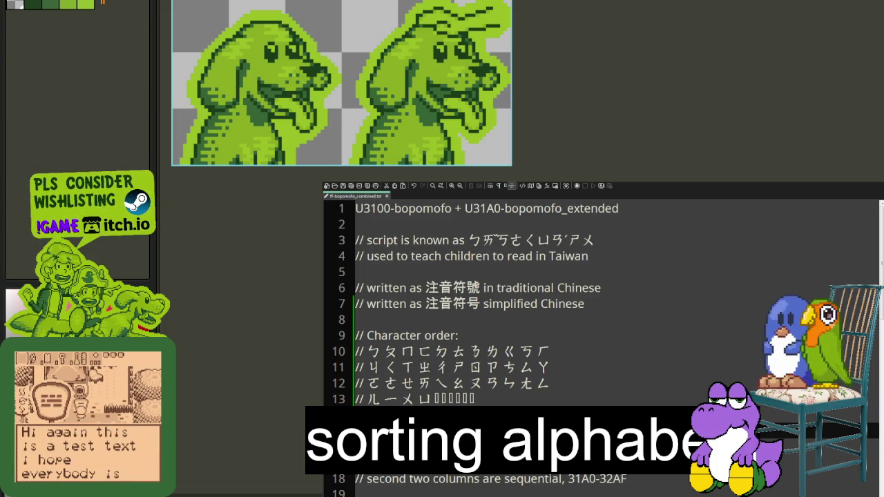
# Select the first characters on line 10, then insert blank lines for new comments.
pyautogui.moveTo(367, 351); pyautogui.dragTo(516, 351)
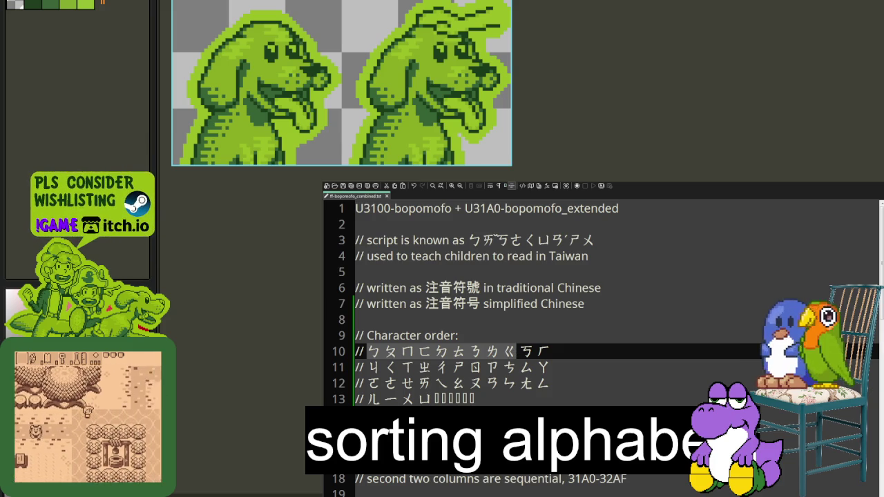
pyautogui.hotkey('alt', 'Tab')
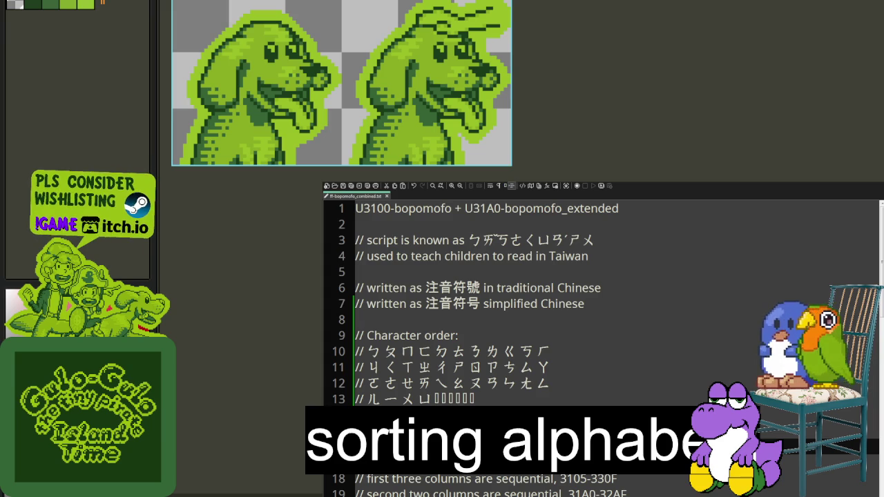
pyautogui.press('Return')
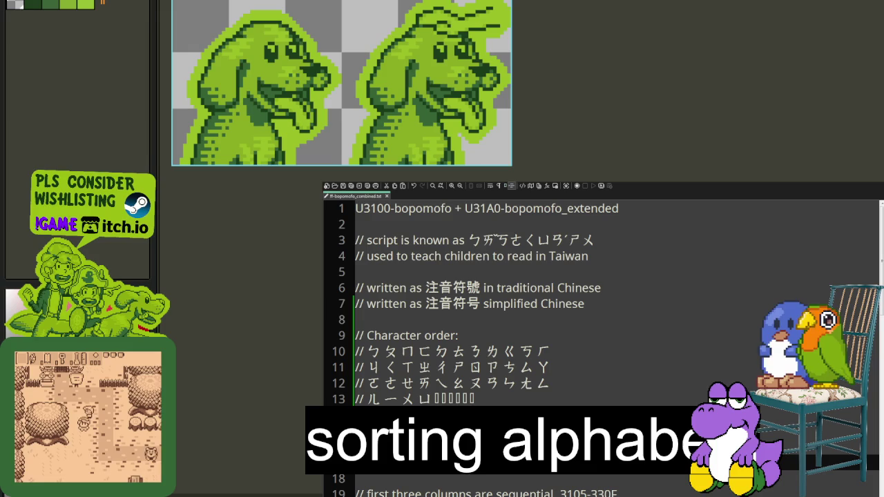
pyautogui.press('Return')
# Type the comment label '// (lower case variant):', correcting typos.
pyautogui.write('/')
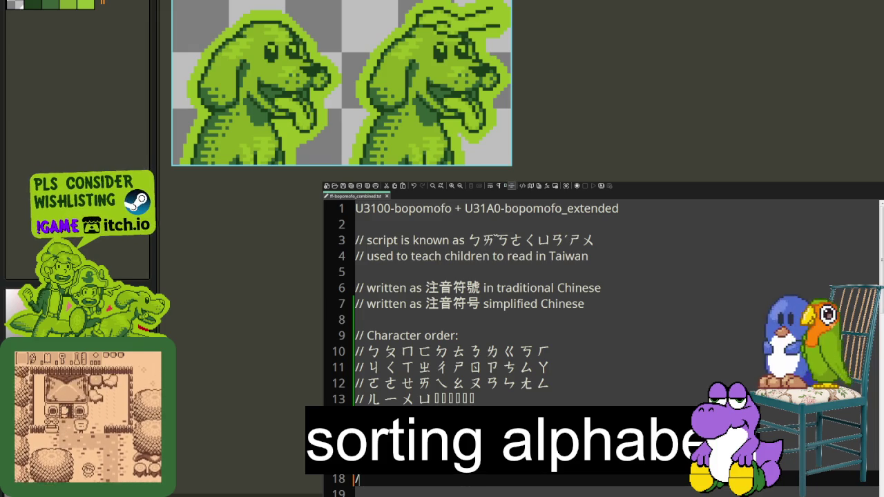
pyautogui.write('/ (lower')
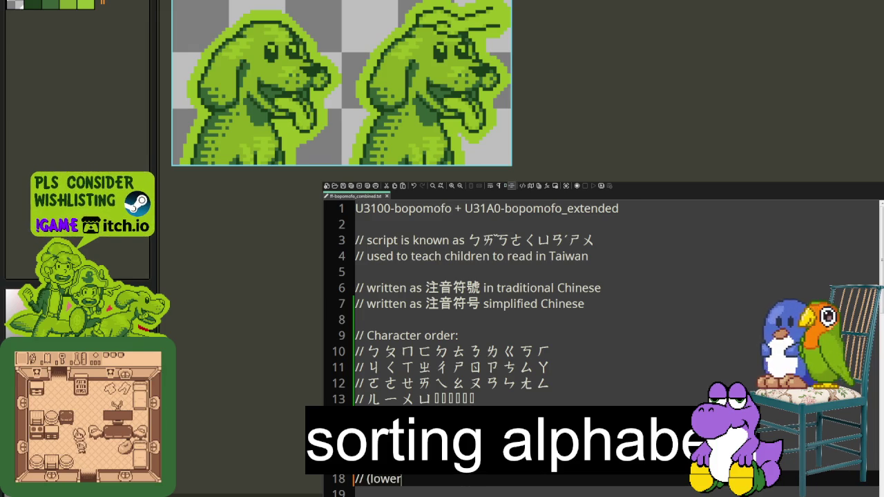
pyautogui.write(' case variant:)')
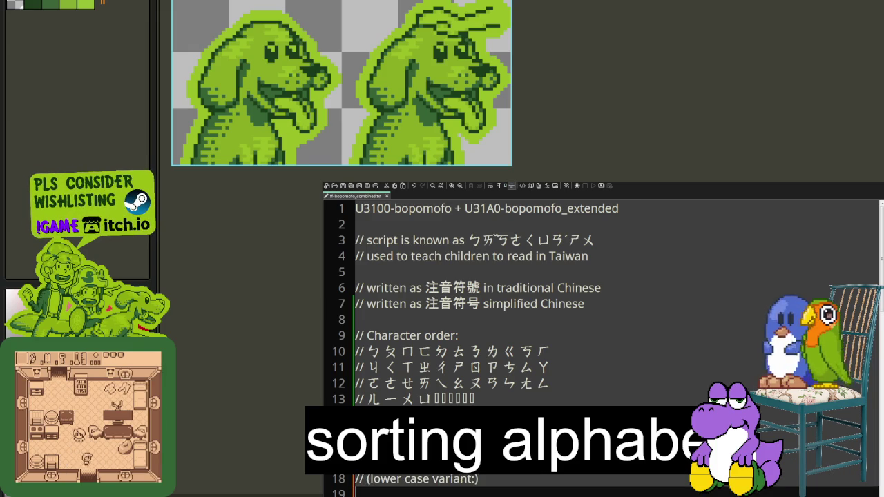
pyautogui.press('BackSpace')
pyautogui.press('BackSpace')
pyautogui.write(')')
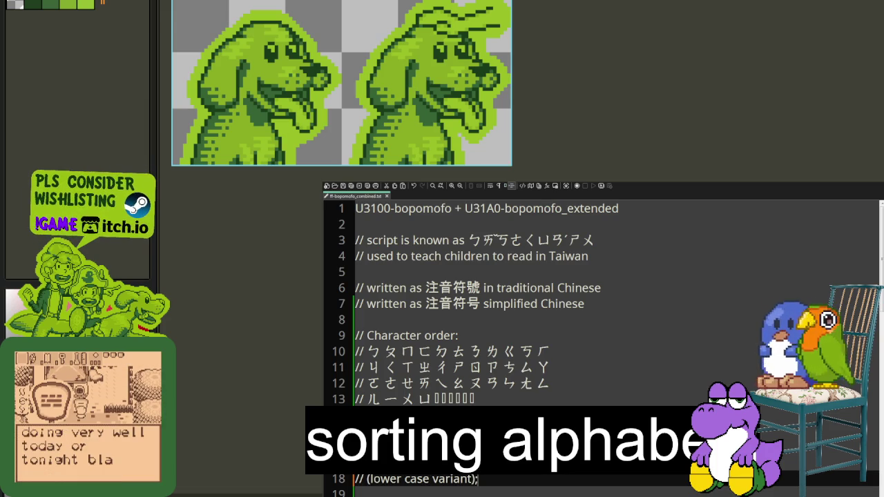
pyautogui.write(':')
# Add a // line below with the pasted lower case variant characters, trimming stray characters.
pyautogui.press('Return')
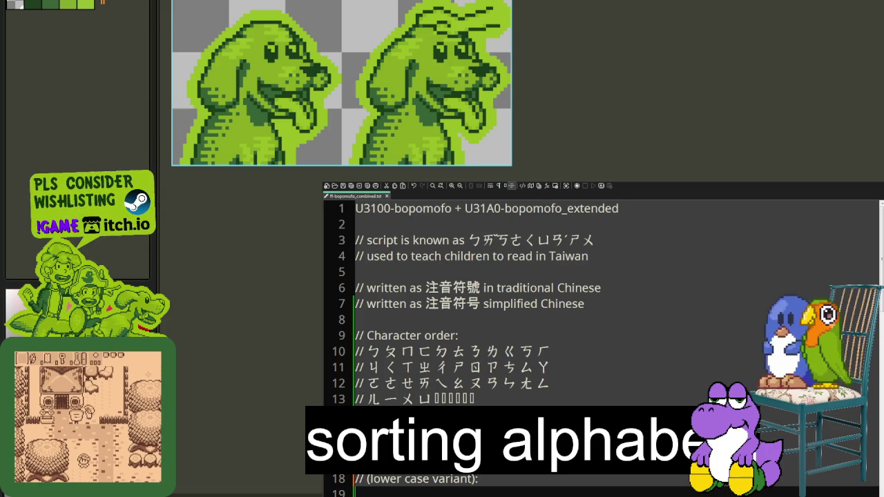
pyautogui.write('//')
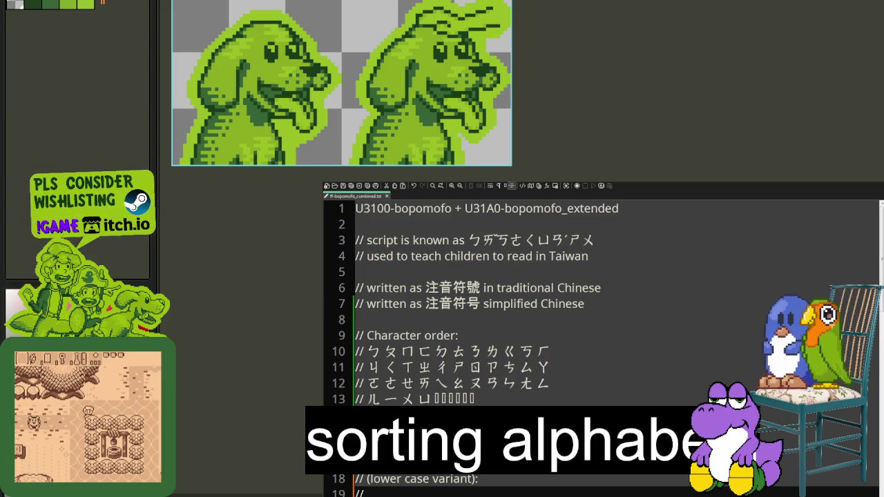
pyautogui.hotkey('ctrl', 'v')
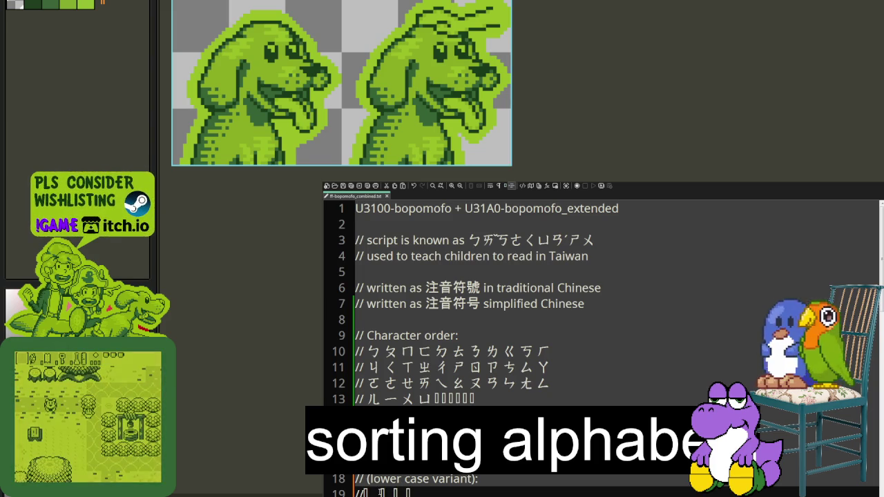
pyautogui.press('BackSpace')
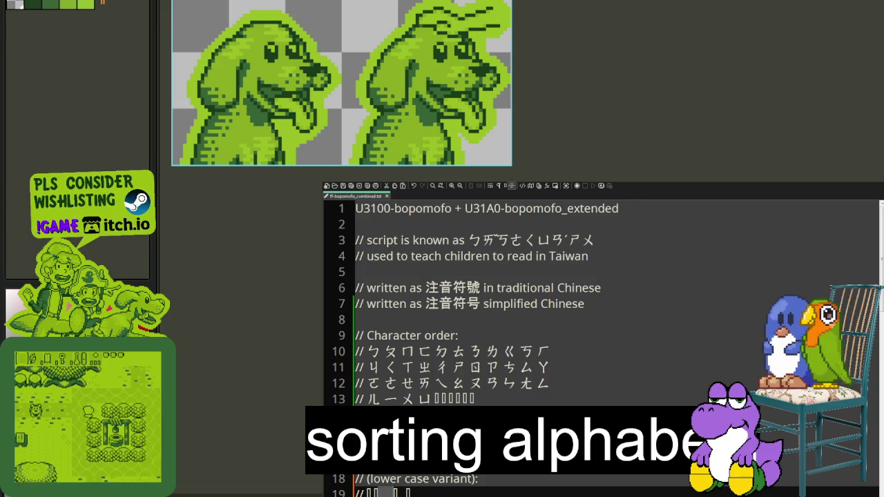
pyautogui.press('BackSpace')
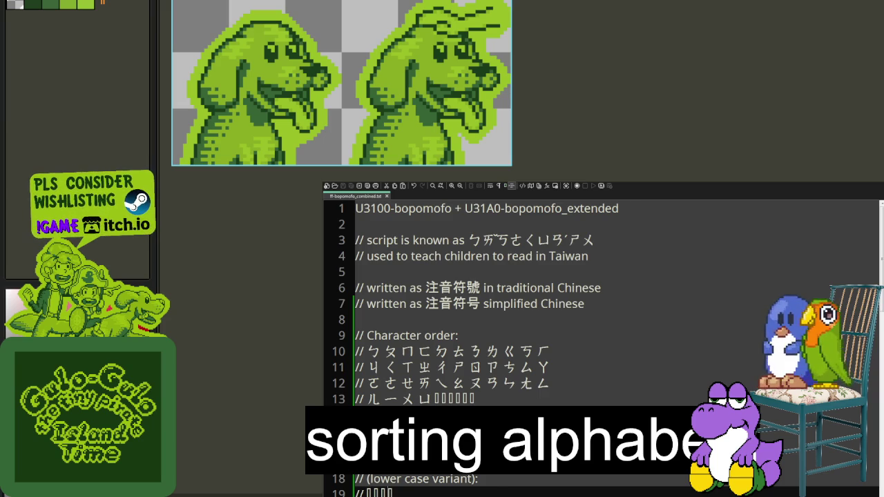
# Close the bopomofo file and place the cursor before 'Alphabet' on line 7 of the Greek file.
pyautogui.scroll(-2, 600, 346)
pyautogui.scroll(2, 601, 345)
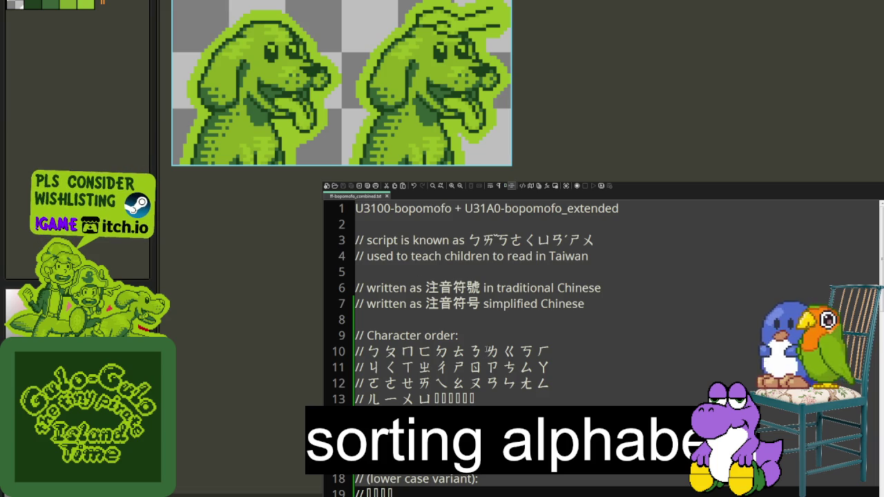
pyautogui.hotkey('ctrl', 'w')
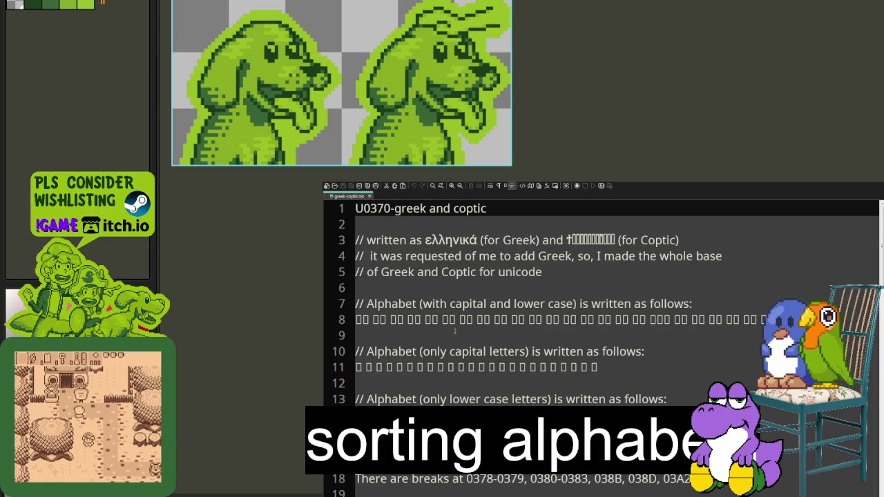
pyautogui.click(367, 303)
# Relabel the line 7 and line 10 comments as 'Greek alphabet'.
pyautogui.write('Greek')
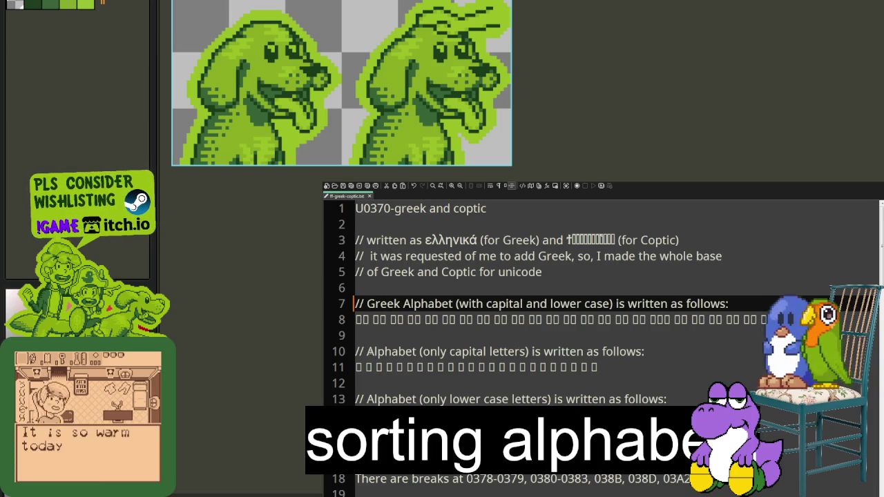
pyautogui.click(366, 351)
pyautogui.write('Greek')
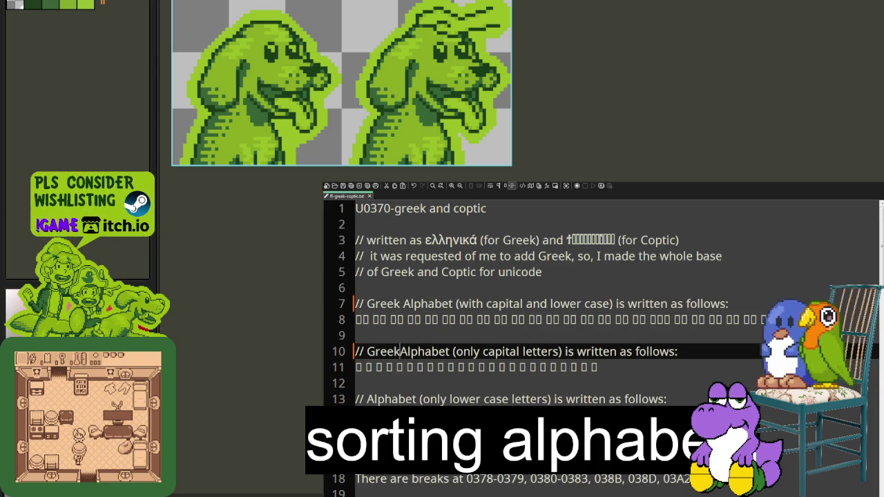
pyautogui.press('Delete')
pyautogui.write('a')
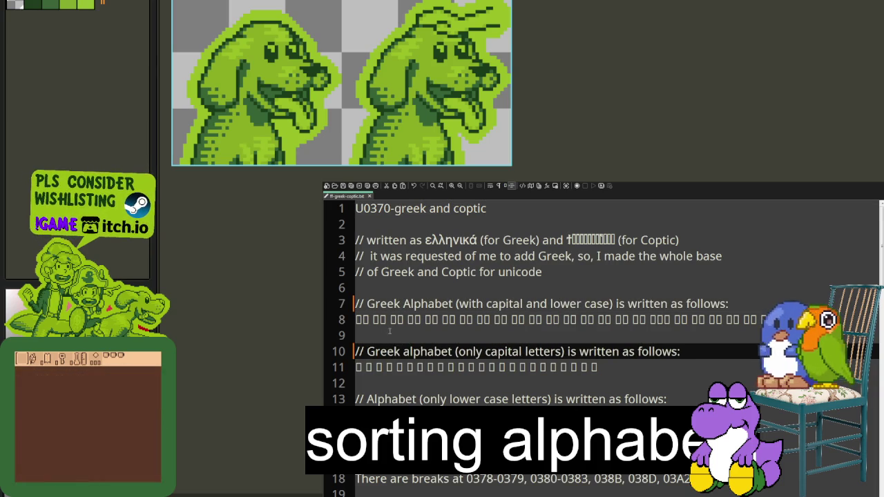
pyautogui.click(404, 304)
pyautogui.press('Delete')
pyautogui.write('a')
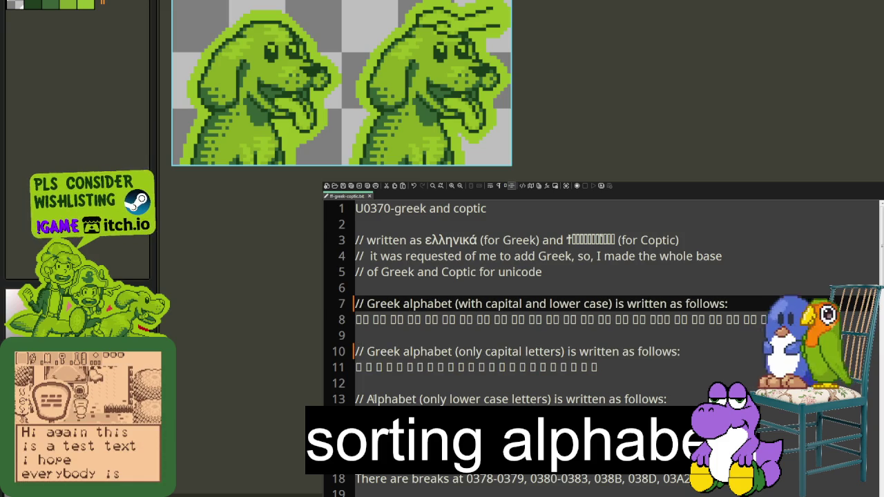
# Relabel the line 13 comment as 'Greek alphabet' and look over the character rows.
pyautogui.click(374, 399)
pyautogui.press('Delete')
pyautogui.write('Greek')
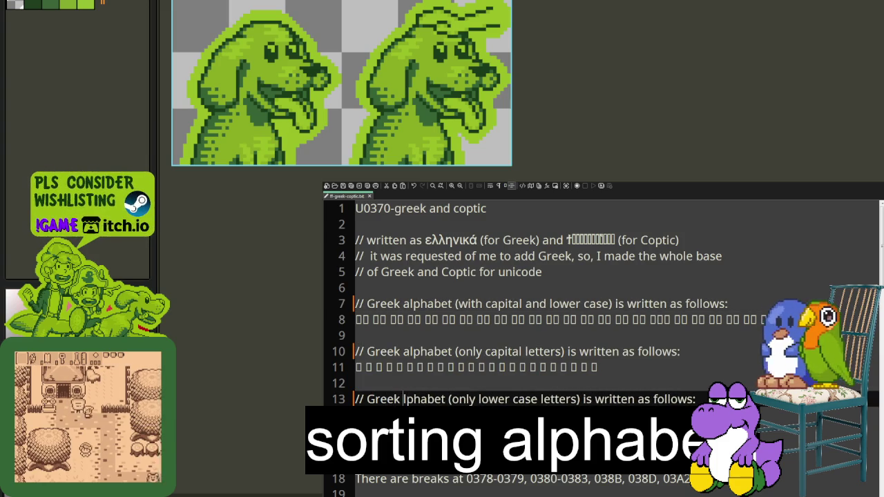
pyautogui.write(' a')
pyautogui.click(509, 367)
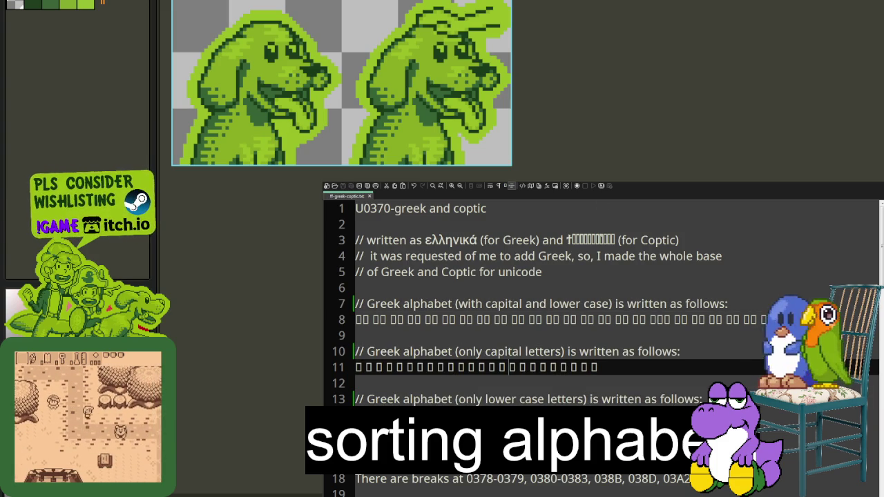
pyautogui.scroll(-1, 513, 398)
pyautogui.scroll(-1, 513, 398)
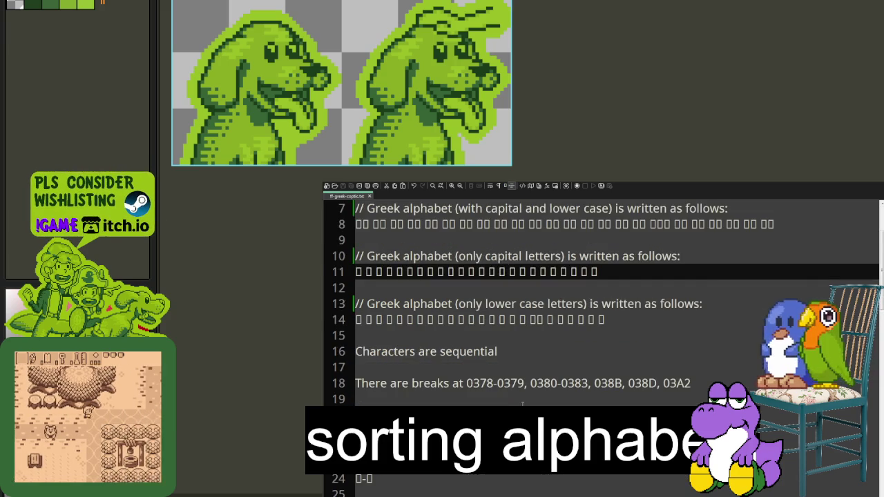
pyautogui.scroll(2, 513, 398)
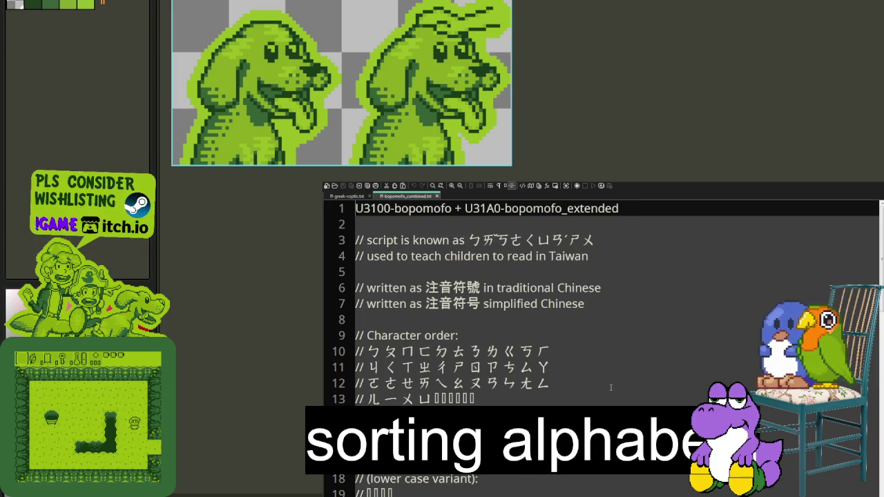
# Review the file, return to its top, and bring the ff-greek-coptic tab forward.
pyautogui.scroll(-3, 610, 388)
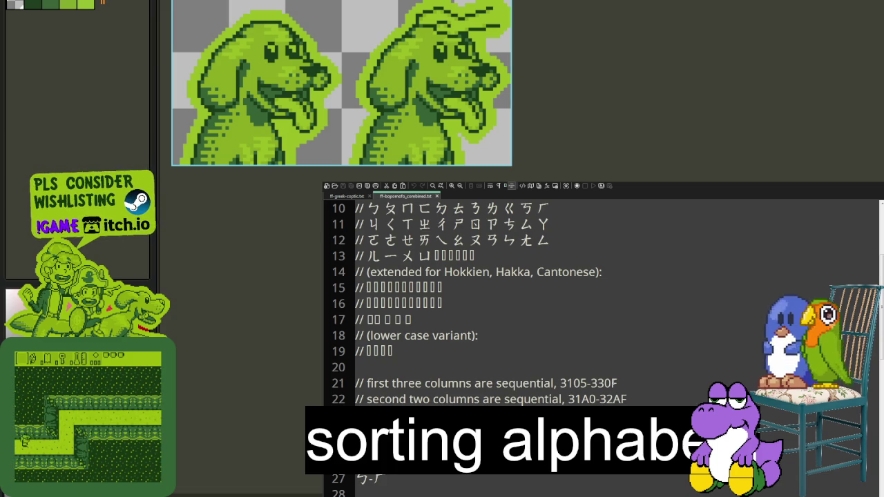
pyautogui.scroll(-1, 612, 382)
pyautogui.scroll(-1, 612, 382)
pyautogui.scroll(-5, 613, 381)
pyautogui.scroll(2, 613, 382)
pyautogui.scroll(4, 612, 382)
pyautogui.scroll(-1, 617, 379)
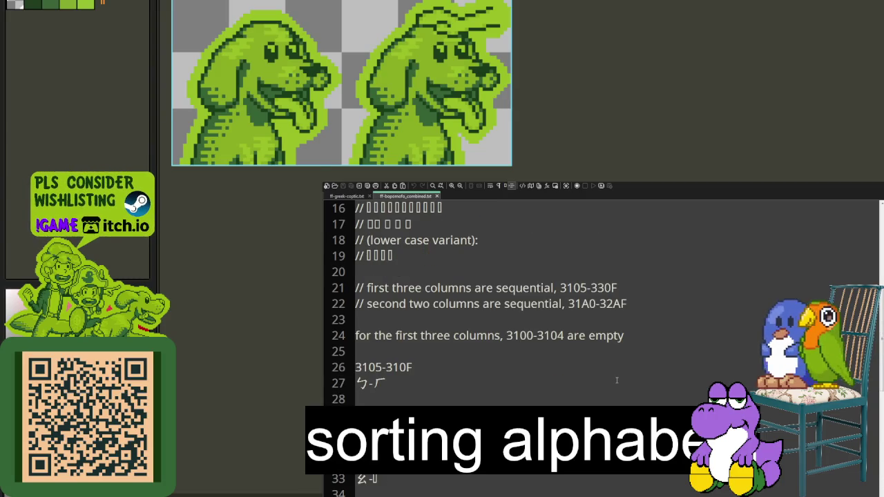
pyautogui.scroll(-1, 616, 379)
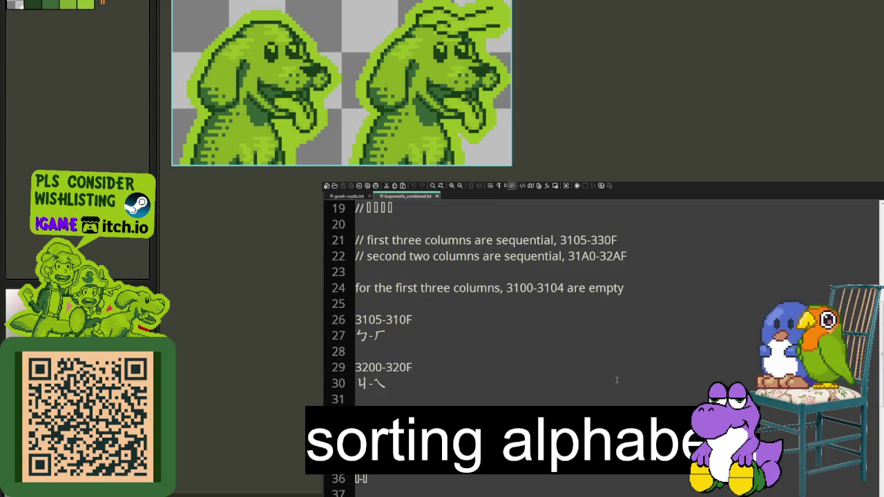
pyautogui.scroll(-1, 616, 379)
pyautogui.hotkey('ctrl', 'Home')
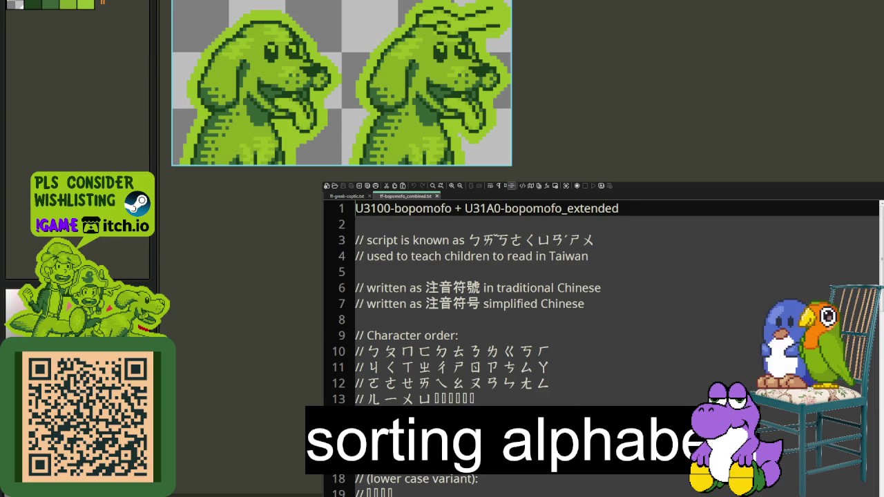
pyautogui.click(358, 198)
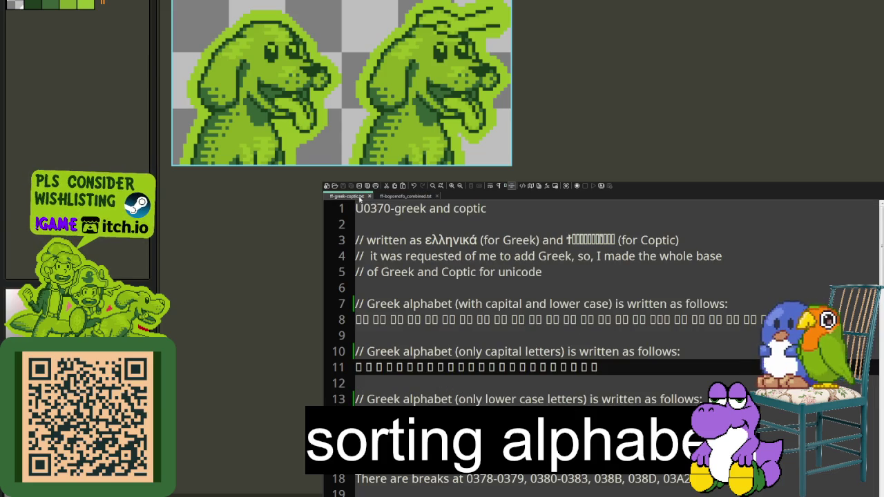
# Close the Greek and Coptic and bopomofo files and exit Notepad++.
pyautogui.click(370, 197)
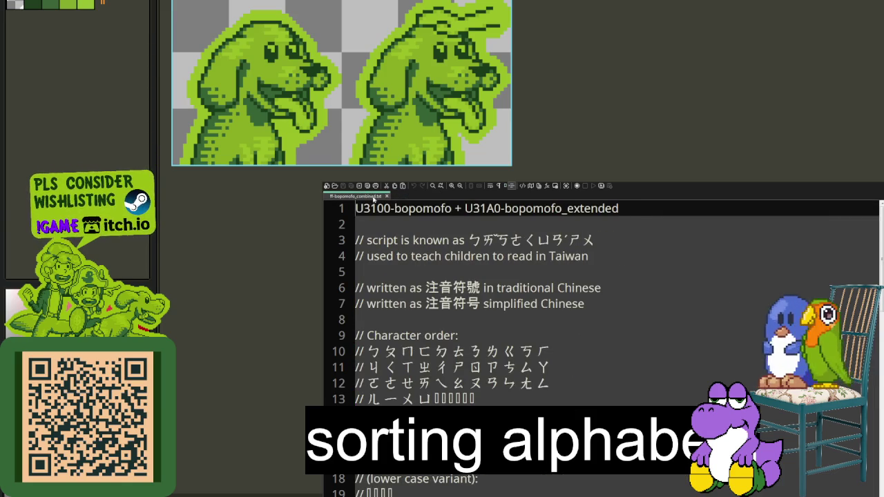
pyautogui.click(387, 197)
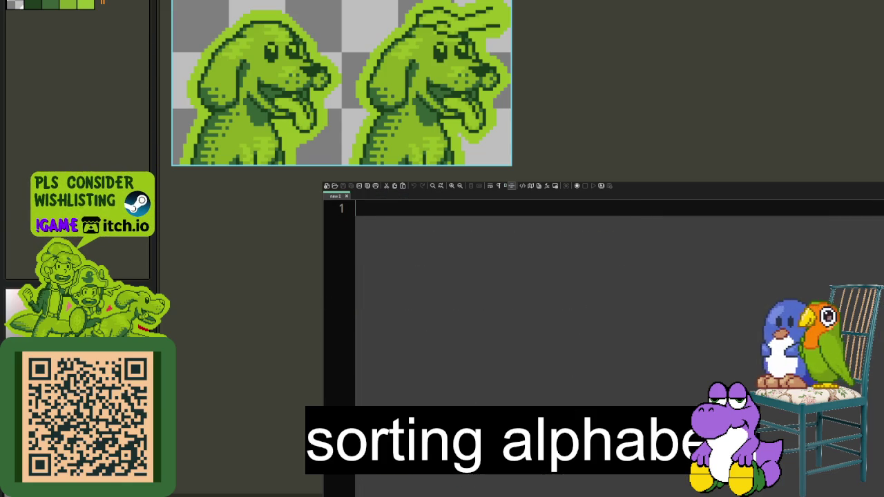
pyautogui.hotkey('ctrl', 'w')
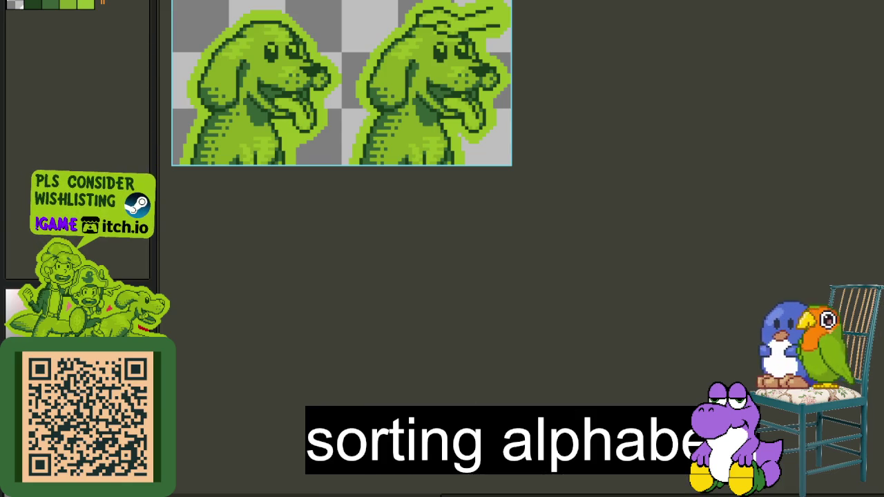
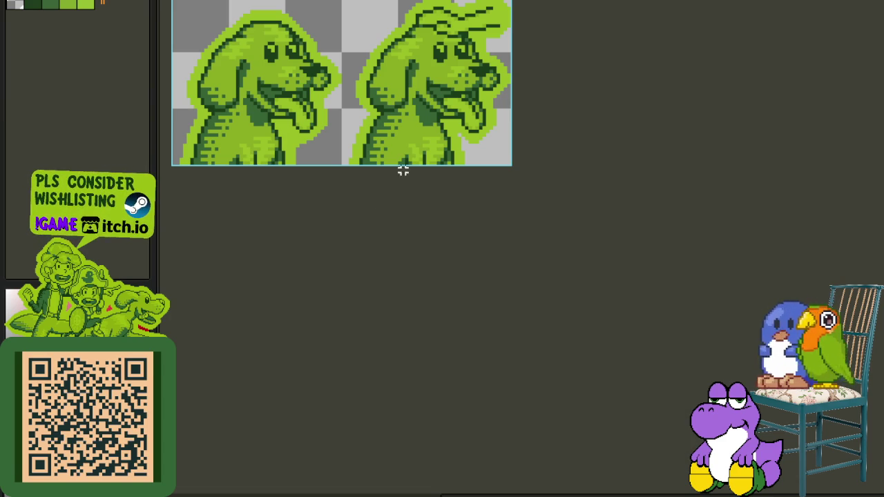
# Fit the kana chart sprite to the view, then close it without saving changes.
pyautogui.hotkey('ctrl', '0')
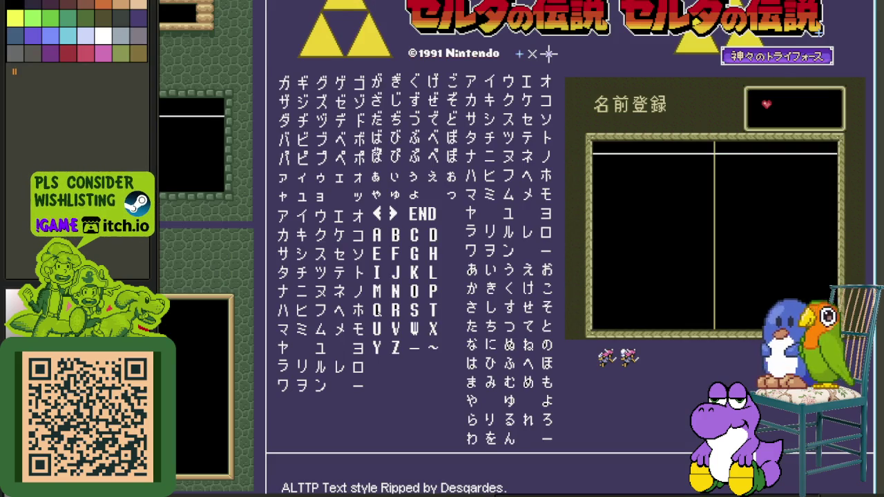
pyautogui.scroll(-3, 376, 151)
pyautogui.scroll(4, 445, 241)
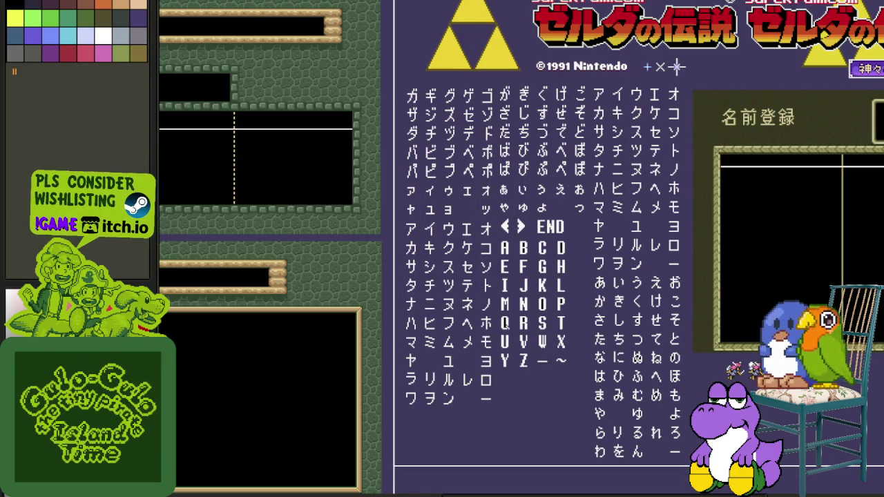
pyautogui.hotkey('ctrl', 'w')
pyautogui.click(476, 254)
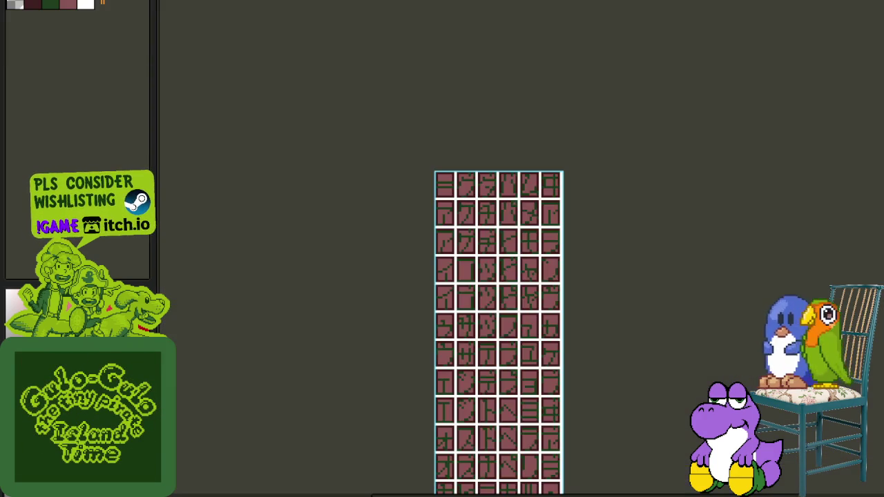
# Cycle through the open sprites to reach the wide glyph tile sheet.
pyautogui.scroll(1, 491, 227)
pyautogui.scroll(-5, 647, 474)
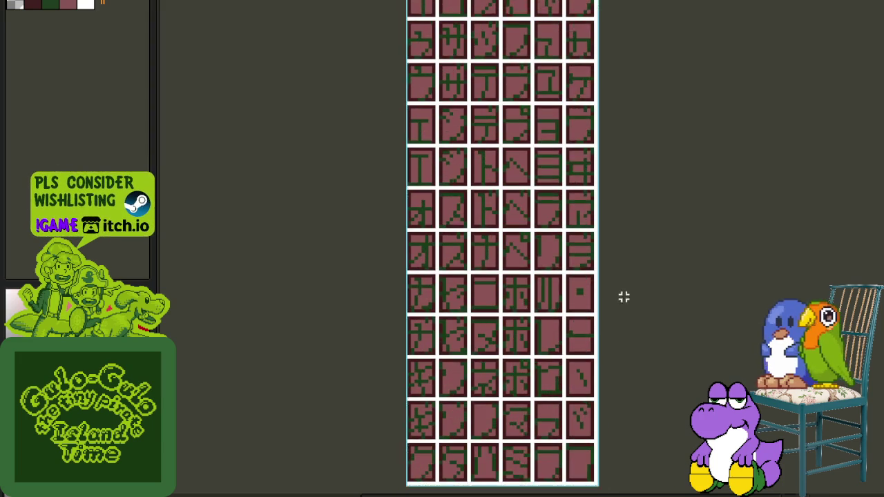
pyautogui.scroll(-1, 623, 297)
pyautogui.hotkey('ctrl', 'Tab')
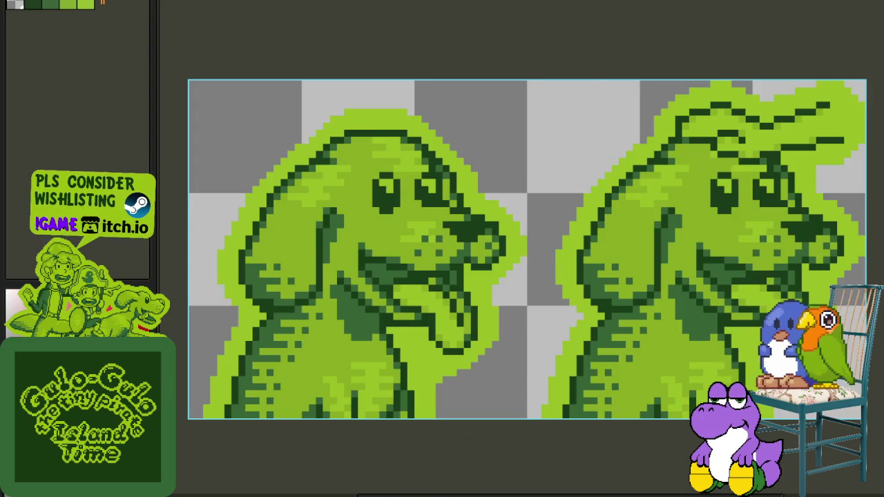
pyautogui.hotkey('ctrl', 'Tab')
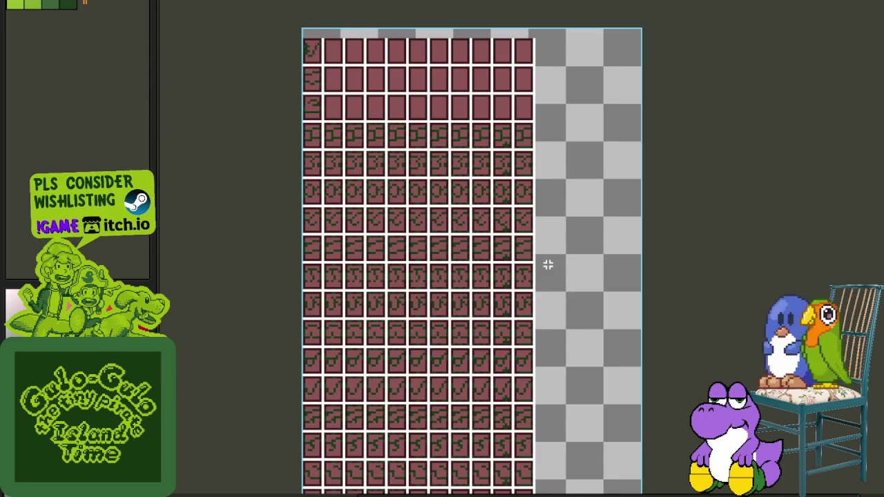
# Pan to the upper rows of the tile sheet and show the layers panel.
pyautogui.moveTo(548, 263); pyautogui.dragTo(582, 228)
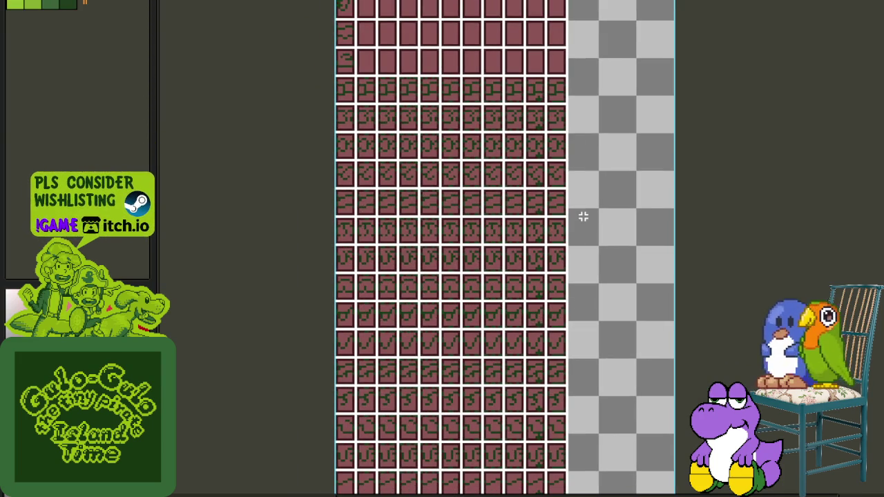
pyautogui.moveTo(578, 343); pyautogui.dragTo(596, 261)
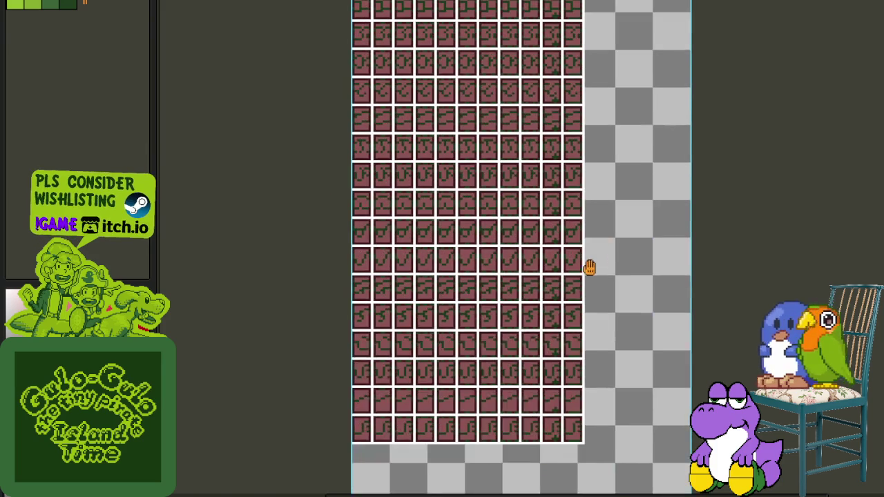
pyautogui.press('Tab')
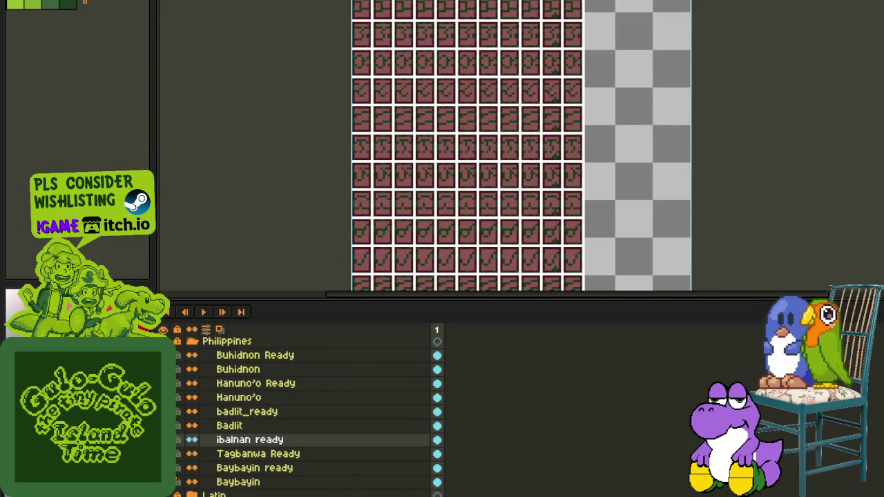
# Preview the ibalnan ready, Badlit and Hanuno'o layers by toggling their visibility.
pyautogui.click(177, 439)
pyautogui.click(178, 425)
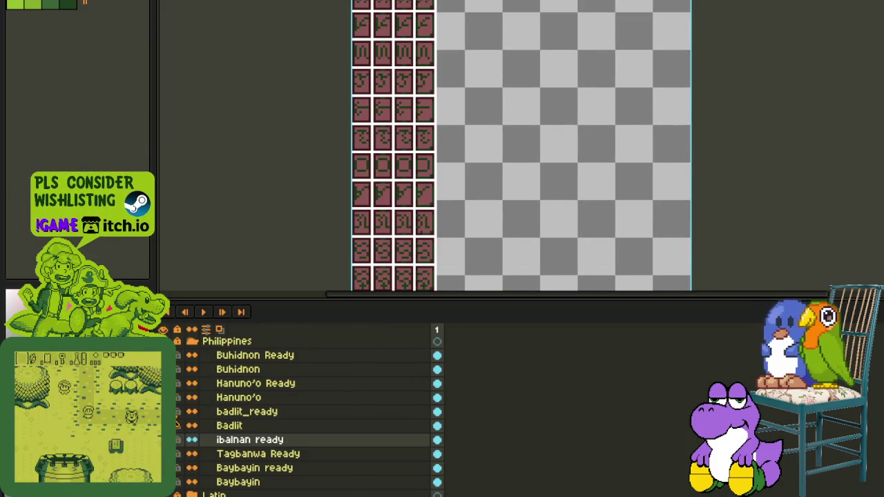
pyautogui.click(178, 398)
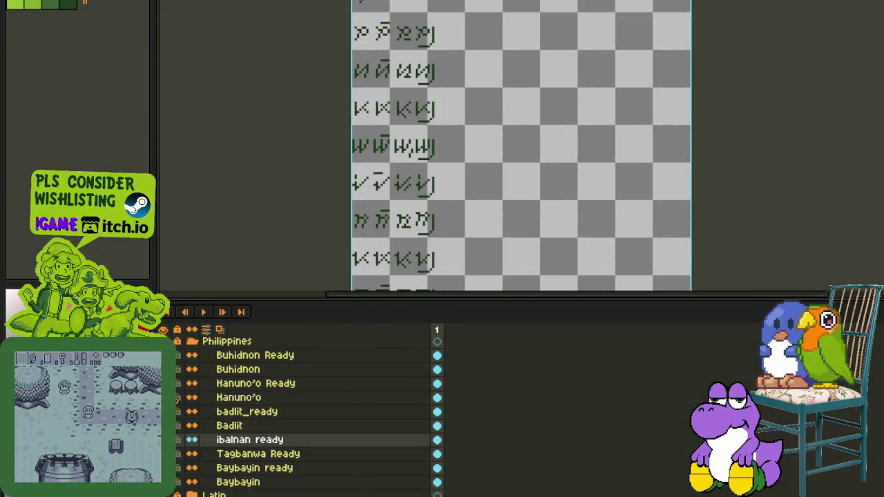
pyautogui.click(178, 398)
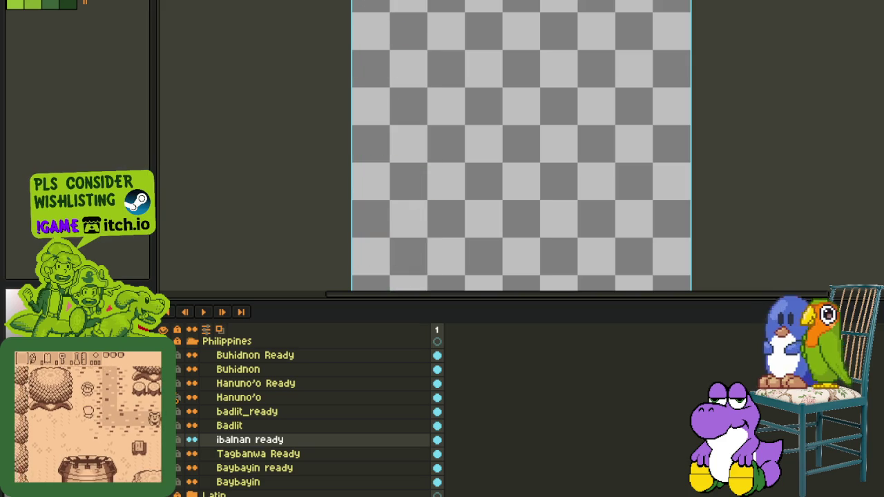
pyautogui.click(177, 397)
# Hide the Hanuno'o glyphs again and collapse the Philippines layer folder.
pyautogui.click(177, 397)
pyautogui.click(177, 439)
pyautogui.click(178, 439)
pyautogui.scroll(3, 276, 414)
pyautogui.click(192, 397)
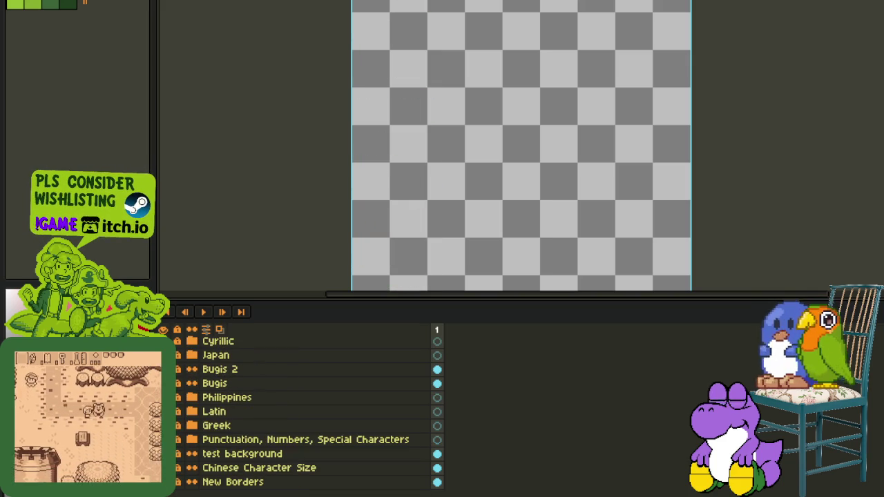
pyautogui.moveTo(192, 397); pyautogui.dragTo(178, 366)
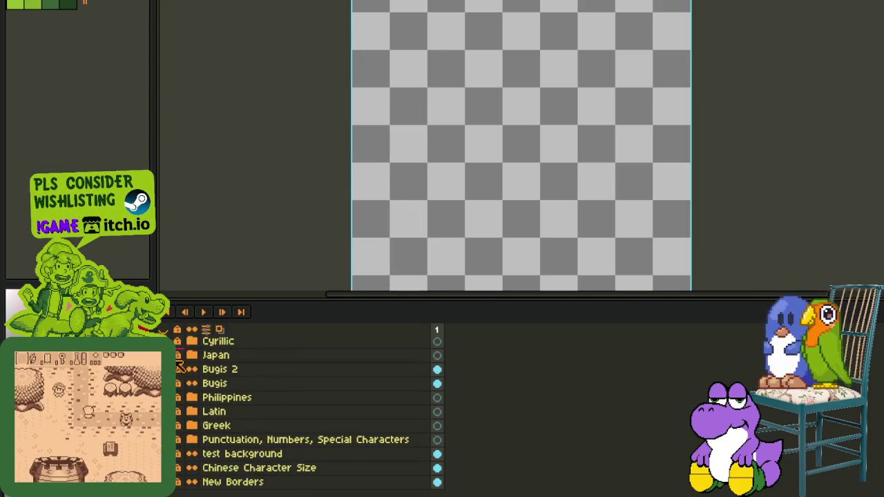
pyautogui.click(177, 355)
pyautogui.click(192, 355)
pyautogui.click(177, 355)
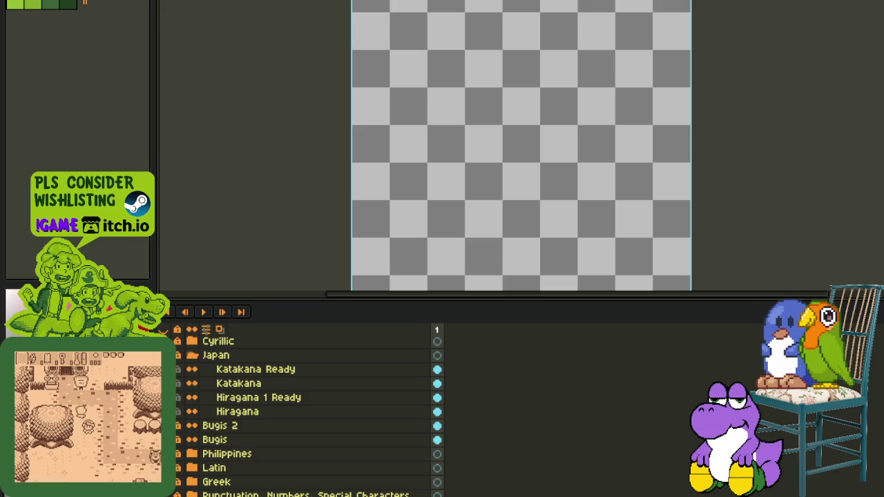
pyautogui.click(192, 355)
pyautogui.click(177, 383)
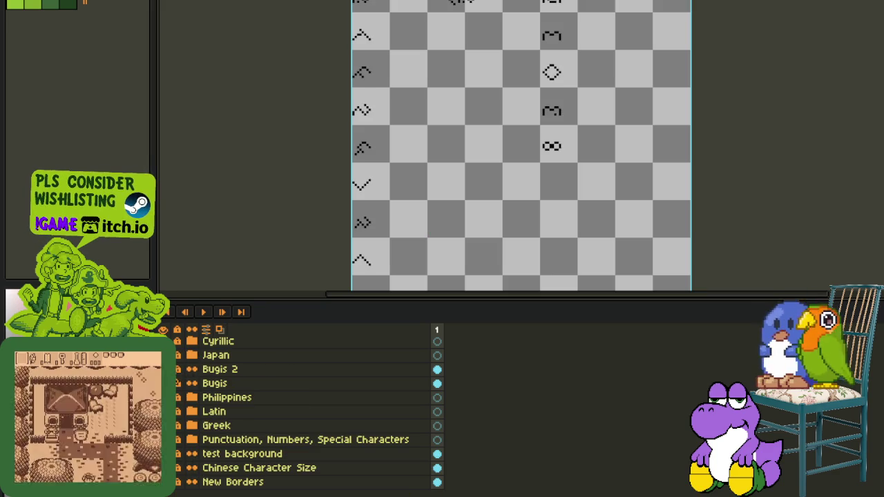
pyautogui.scroll(2, 415, 159)
pyautogui.scroll(1, 410, 82)
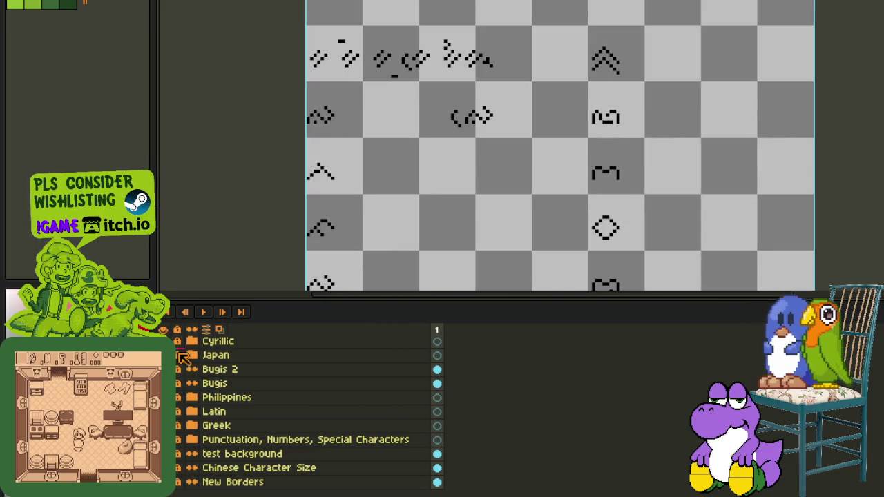
pyautogui.click(204, 330)
pyautogui.scroll(1, 201, 407)
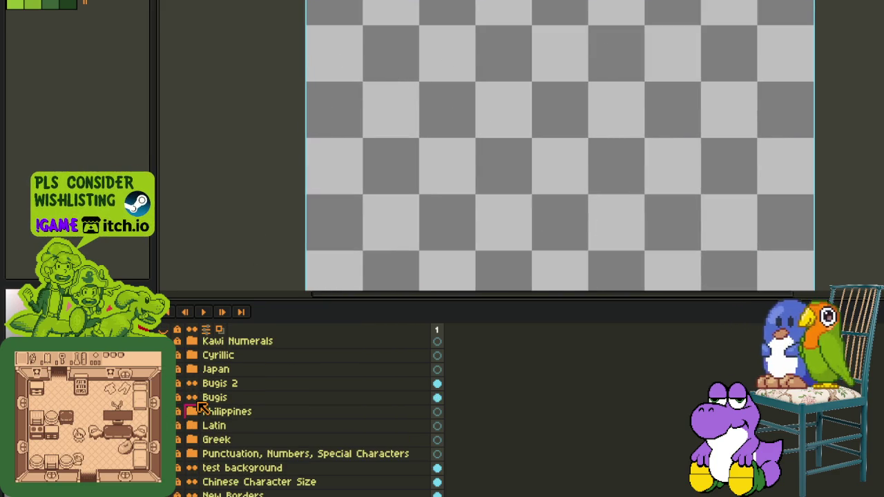
pyautogui.scroll(1, 203, 400)
pyautogui.scroll(1, 204, 387)
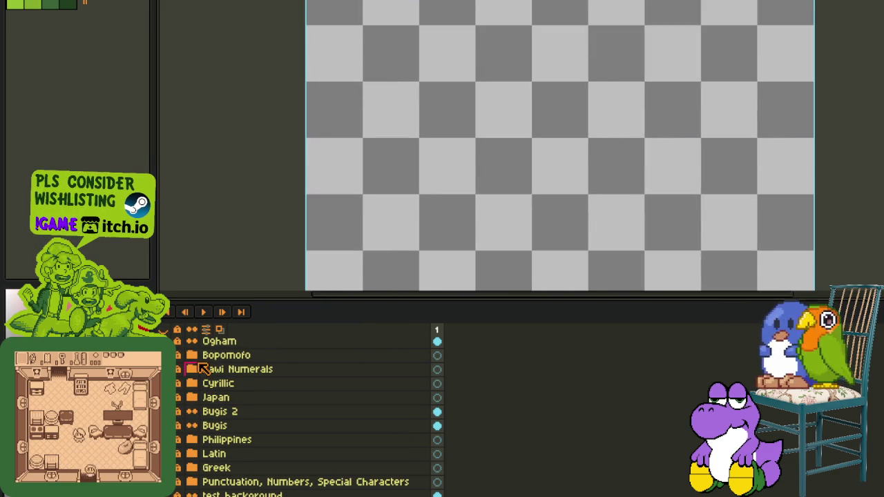
pyautogui.scroll(1, 200, 366)
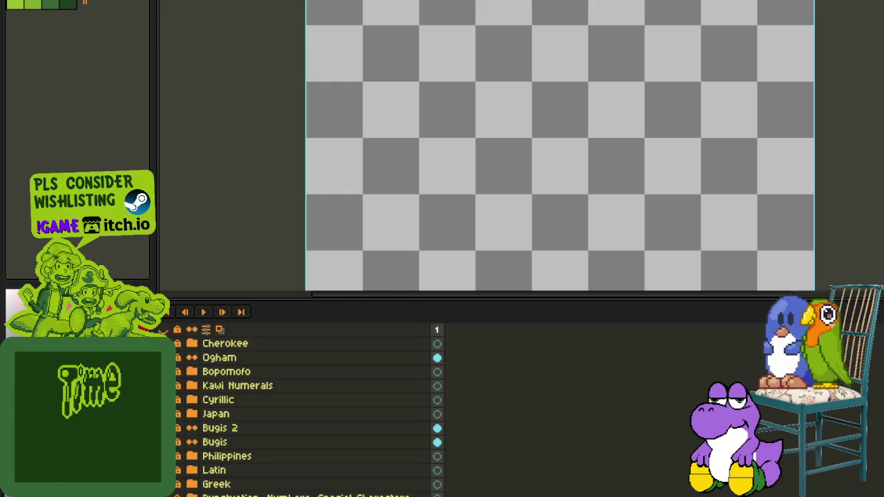
# Switch from Aseprite to the Firefox Canadian Syllabics Extended-A (11AB0–11ABF) chart PDF.
pyautogui.hotkey('alt', 'Tab')
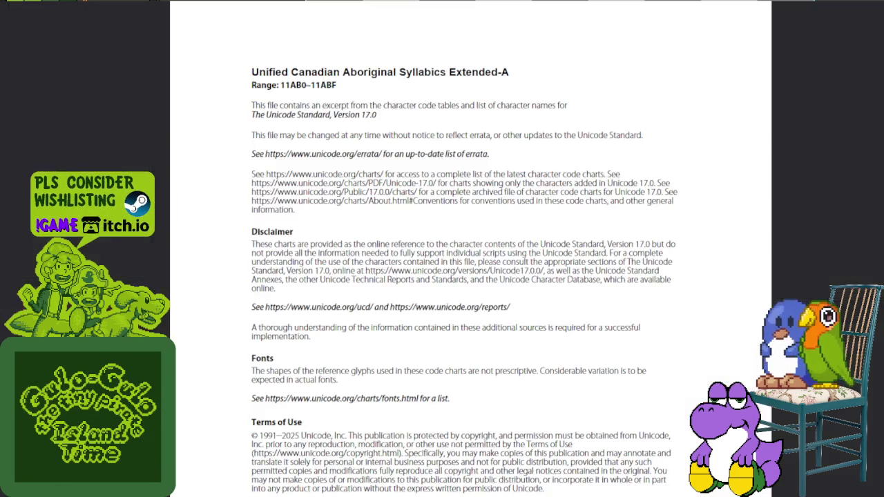
# Bring up the Hangul Syllables chart and scroll to the AC00–ACFF table.
pyautogui.hotkey('ctrl', 'Tab')
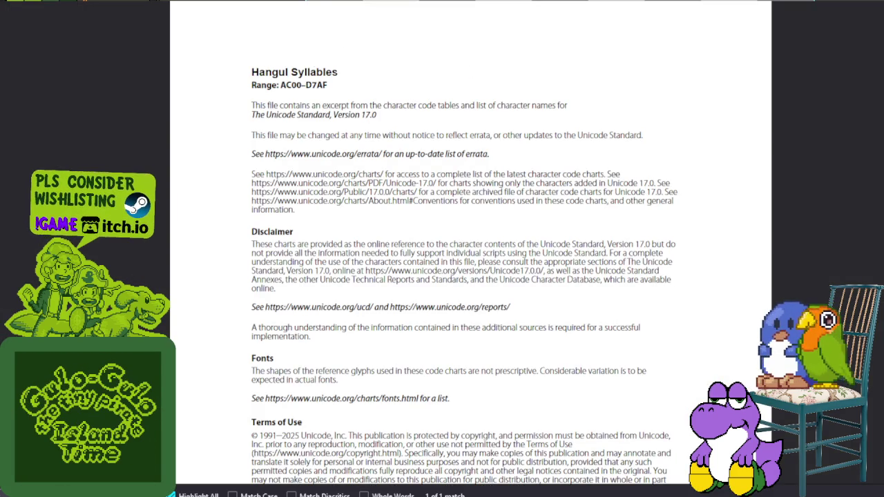
pyautogui.scroll(-5, 820, 134)
pyautogui.scroll(-3, 820, 132)
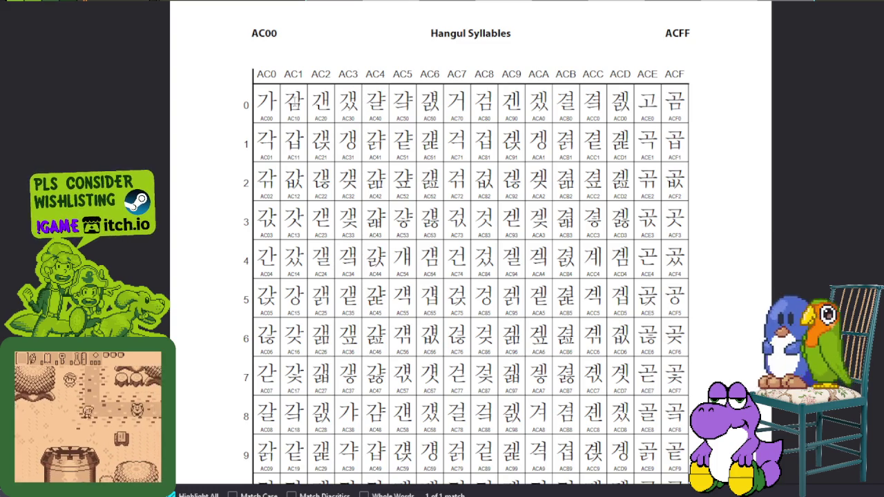
# Scroll down through the Hangul Syllables pages to the final D6C0–D7AF table.
pyautogui.scroll(-1, 276, 97)
pyautogui.scroll(-2, 311, 110)
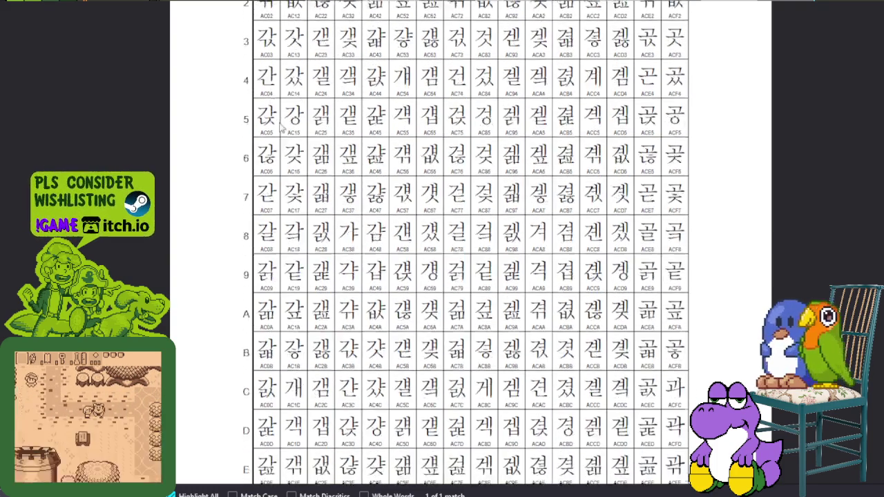
pyautogui.scroll(-2, 348, 121)
pyautogui.scroll(-1, 565, 318)
pyautogui.scroll(-1, 552, 290)
pyautogui.scroll(-2, 545, 276)
pyautogui.scroll(-4, 546, 276)
pyautogui.scroll(-1, 545, 270)
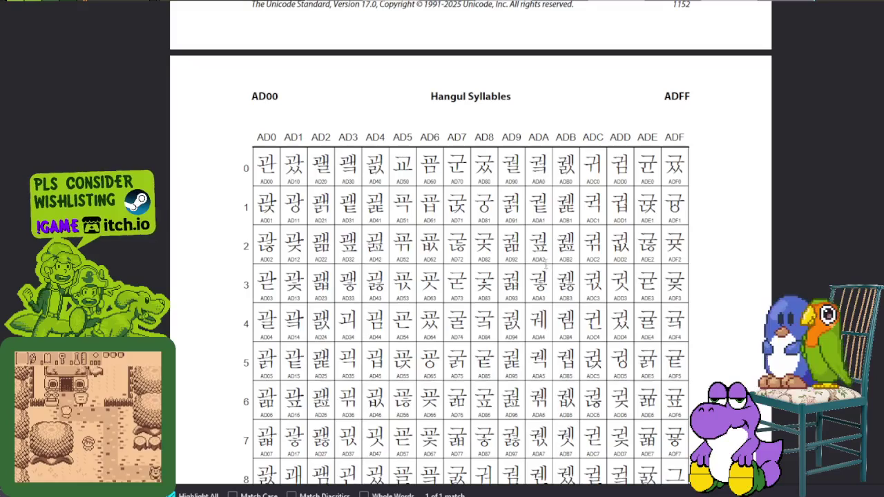
pyautogui.scroll(-4, 547, 264)
pyautogui.scroll(-5, 622, 248)
pyautogui.scroll(-3, 756, 228)
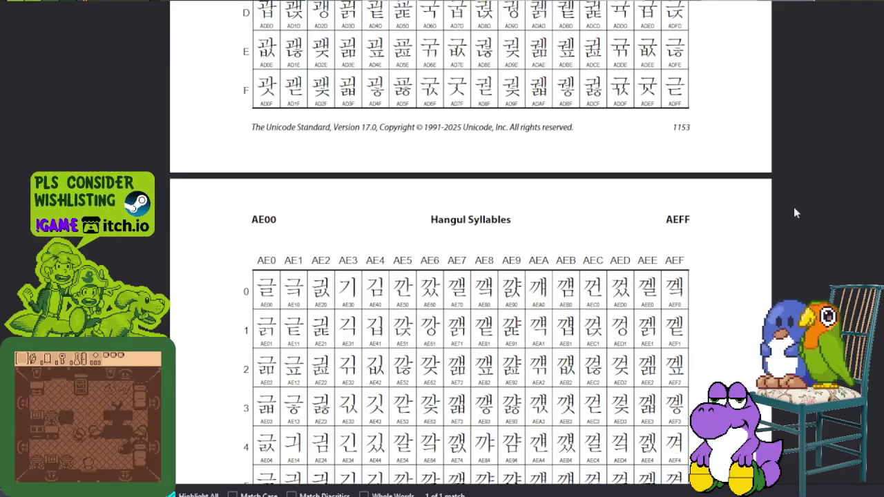
pyautogui.scroll(-4, 756, 229)
pyautogui.scroll(-5, 470, 248)
pyautogui.scroll(-5, 470, 249)
pyautogui.scroll(-5, 469, 249)
pyautogui.scroll(-5, 470, 249)
pyautogui.scroll(-2, 470, 249)
pyautogui.scroll(-5, 470, 248)
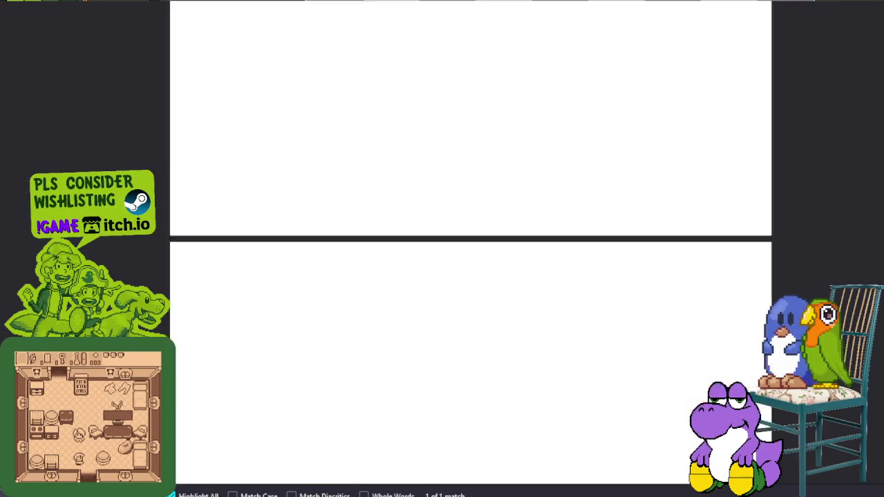
pyautogui.scroll(3, 469, 249)
pyautogui.scroll(1, 470, 248)
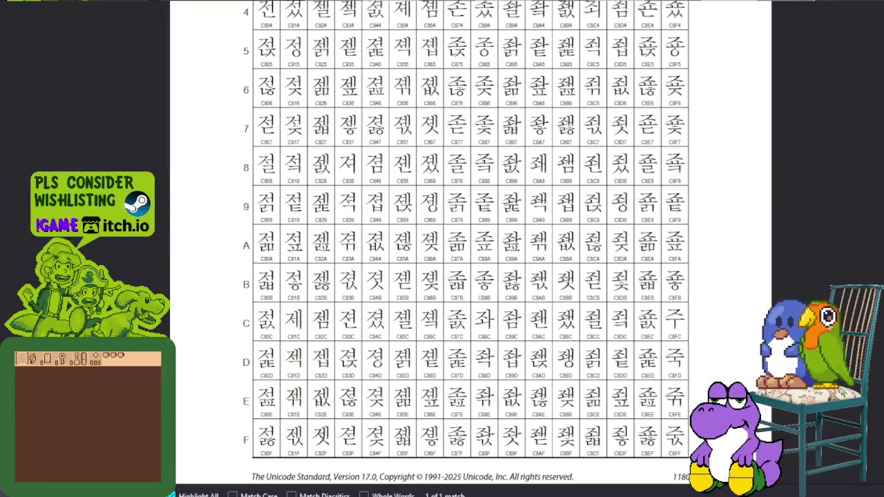
pyautogui.scroll(-3, 469, 248)
pyautogui.scroll(-5, 469, 249)
pyautogui.scroll(-5, 469, 249)
pyautogui.scroll(-5, 470, 248)
pyautogui.scroll(-5, 470, 248)
pyautogui.scroll(-5, 469, 249)
pyautogui.scroll(-5, 470, 249)
pyautogui.scroll(-5, 469, 249)
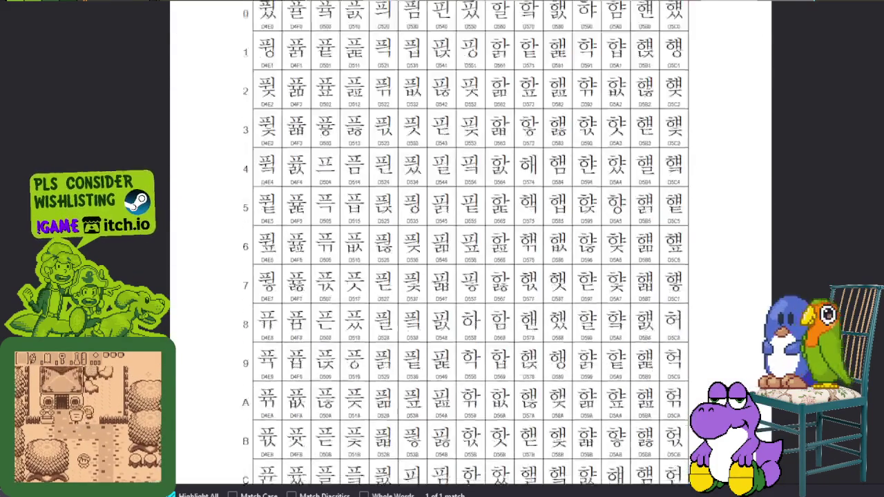
pyautogui.scroll(-5, 470, 249)
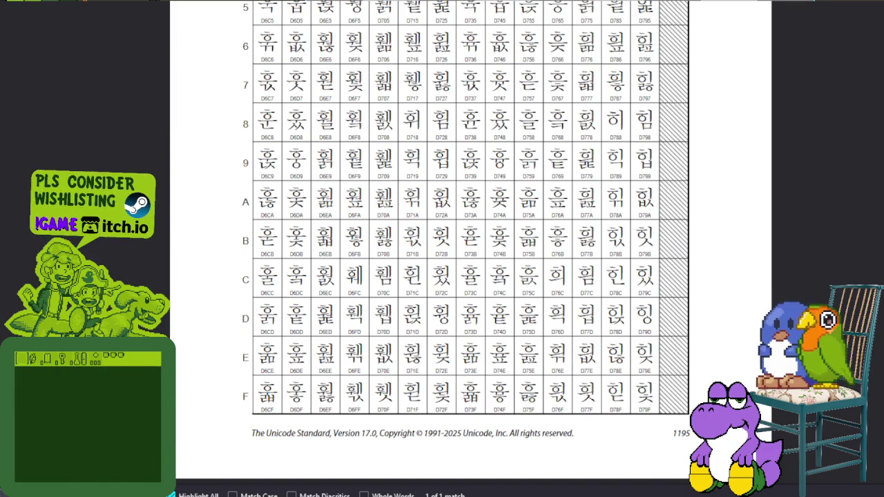
# Continue scrolling past Hangul to the Canadian Aboriginal Syllabics 1400–14DF chart.
pyautogui.scroll(5, 869, 417)
pyautogui.scroll(5, 869, 417)
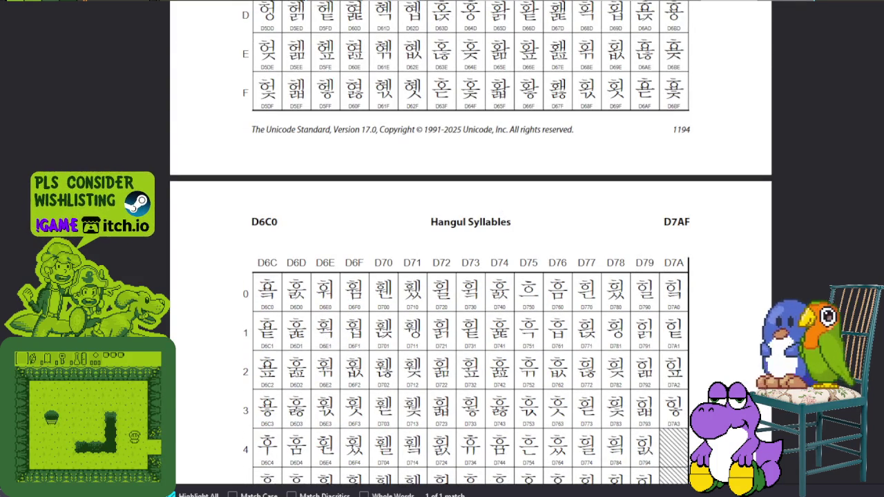
pyautogui.scroll(-1, 529, 355)
pyautogui.scroll(-2, 529, 354)
pyautogui.scroll(-3, 529, 355)
pyautogui.scroll(-1, 529, 355)
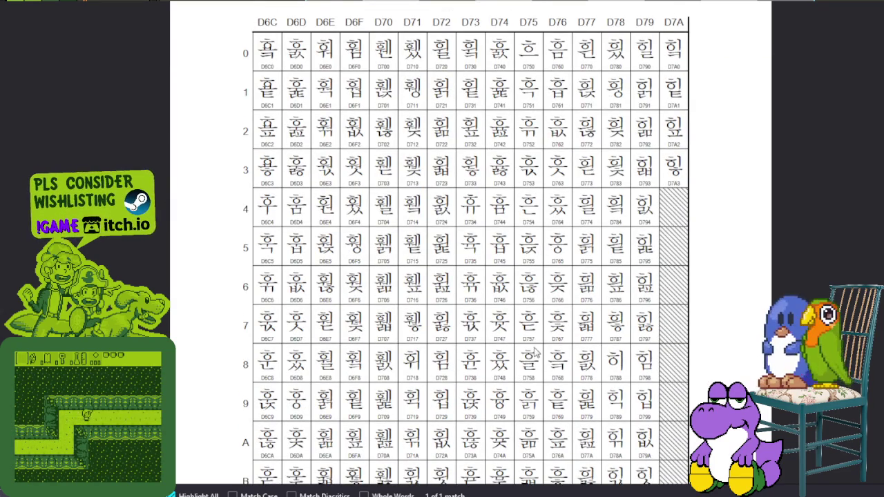
pyautogui.scroll(-3, 531, 346)
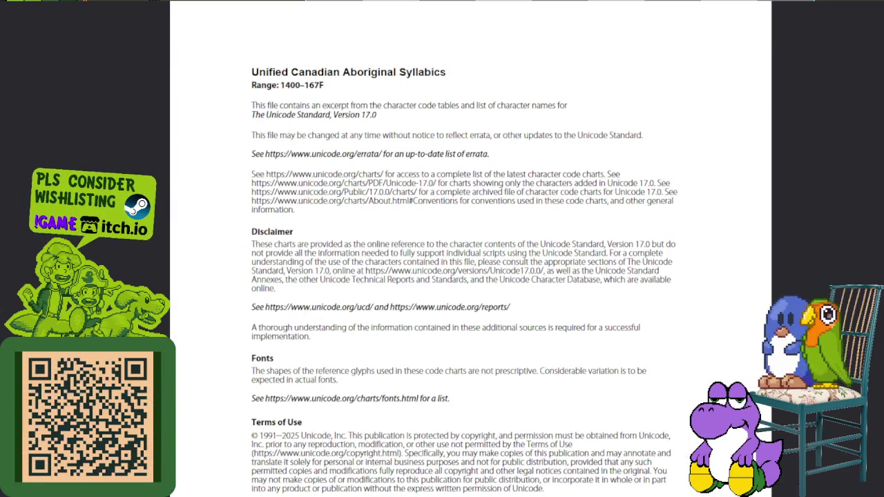
pyautogui.scroll(-4, 594, 207)
pyautogui.scroll(-10, 594, 207)
# Look over the Unified Canadian Aboriginal Syllabics 1400–14DF code table.
pyautogui.scroll(-8, 594, 207)
pyautogui.scroll(-2, 652, 174)
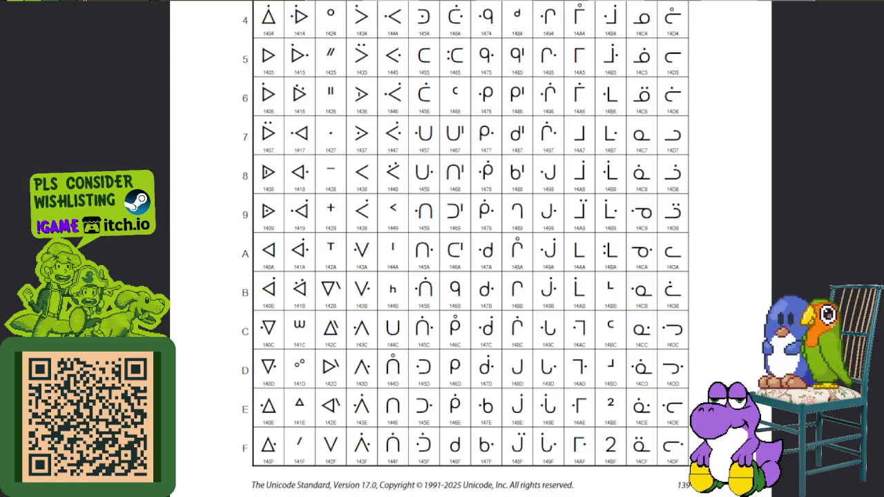
pyautogui.scroll(2, 470, 248)
pyautogui.scroll(2, 470, 248)
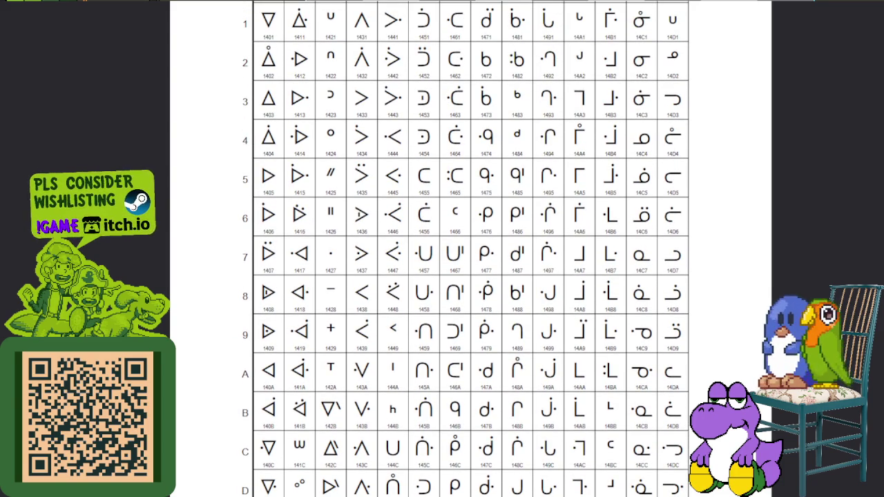
pyautogui.scroll(-2, 469, 249)
pyautogui.scroll(6, 470, 249)
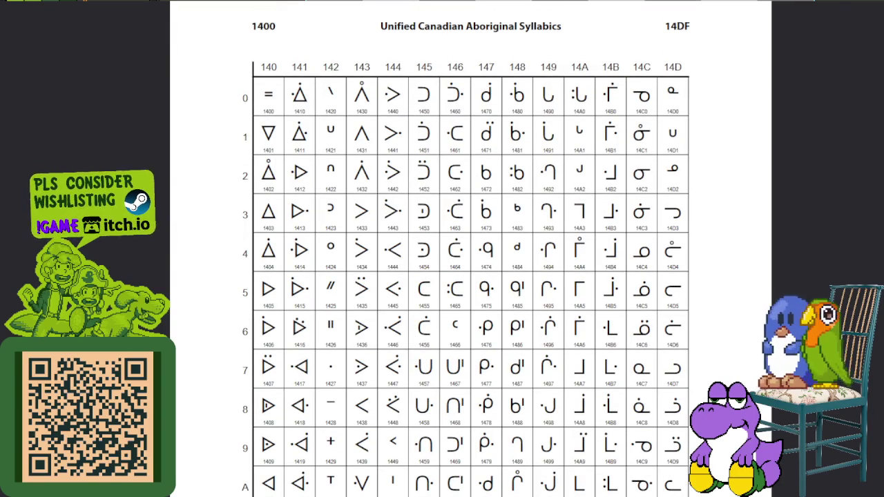
pyautogui.scroll(-5, 469, 276)
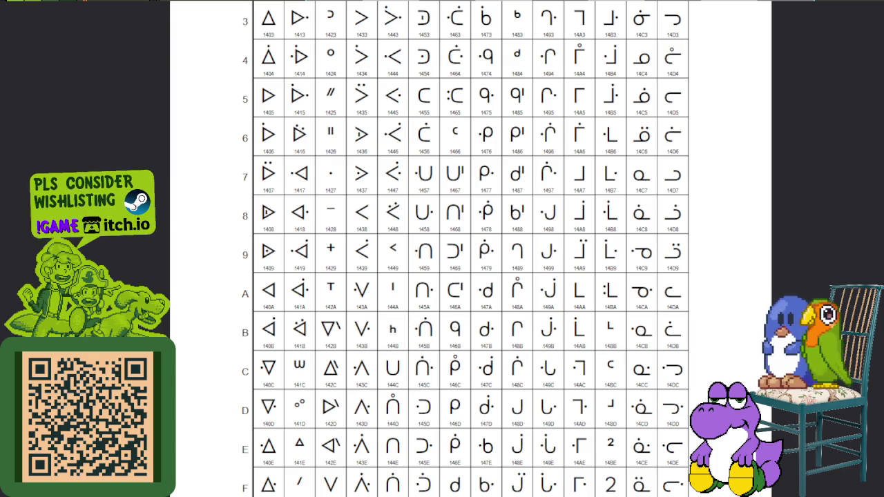
pyautogui.scroll(5, 469, 276)
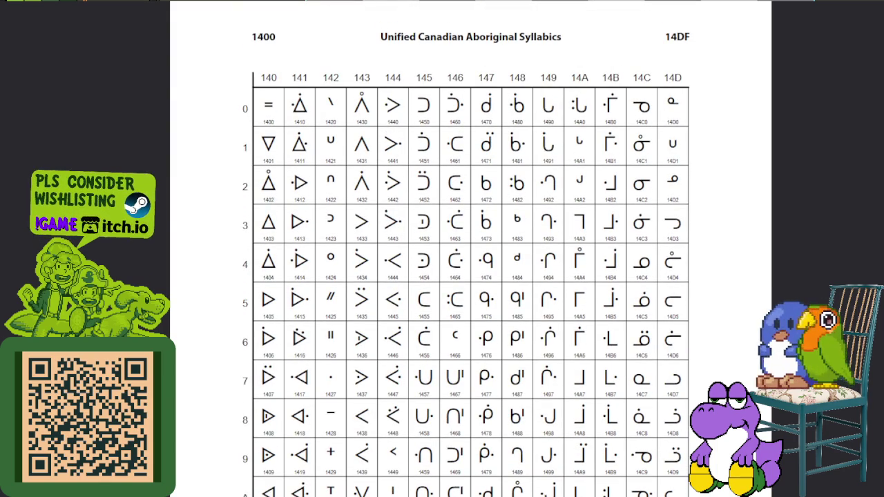
pyautogui.scroll(-3, 470, 276)
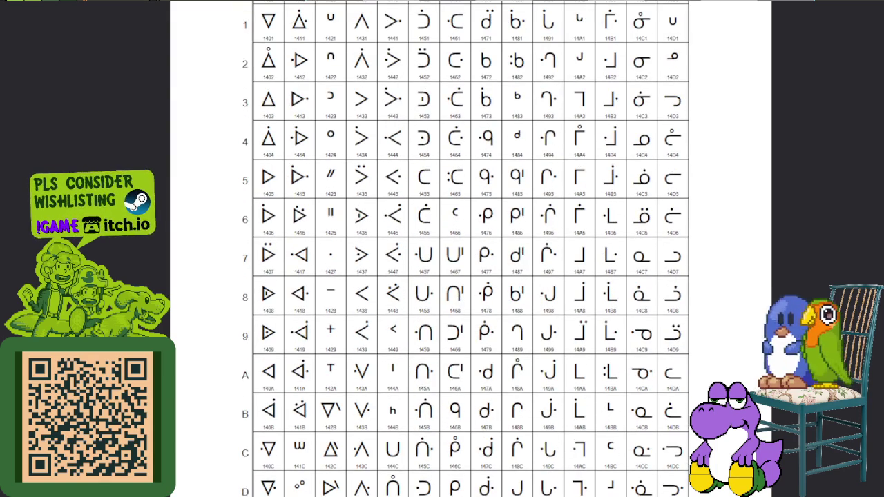
pyautogui.scroll(-2, 469, 277)
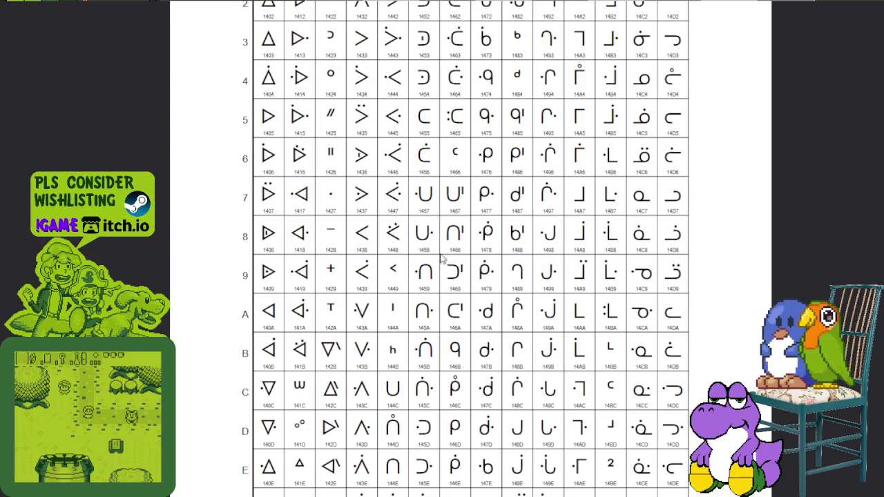
pyautogui.scroll(3, 588, 238)
pyautogui.scroll(2, 588, 238)
# Scroll on past the chart pages ending at 167F to the 1400–1450 names list.
pyautogui.scroll(-3, 611, 200)
pyautogui.scroll(-4, 610, 193)
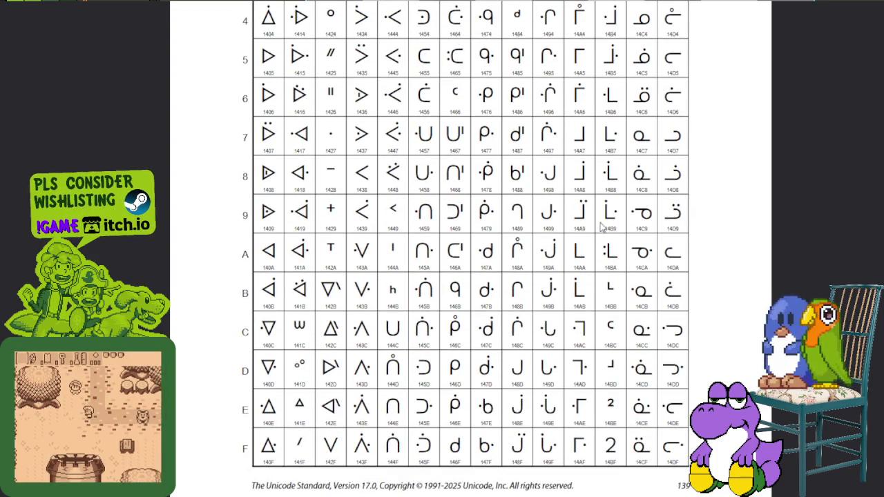
pyautogui.scroll(-1, 618, 215)
pyautogui.scroll(-7, 618, 213)
pyautogui.scroll(-4, 620, 212)
pyautogui.scroll(-1, 622, 211)
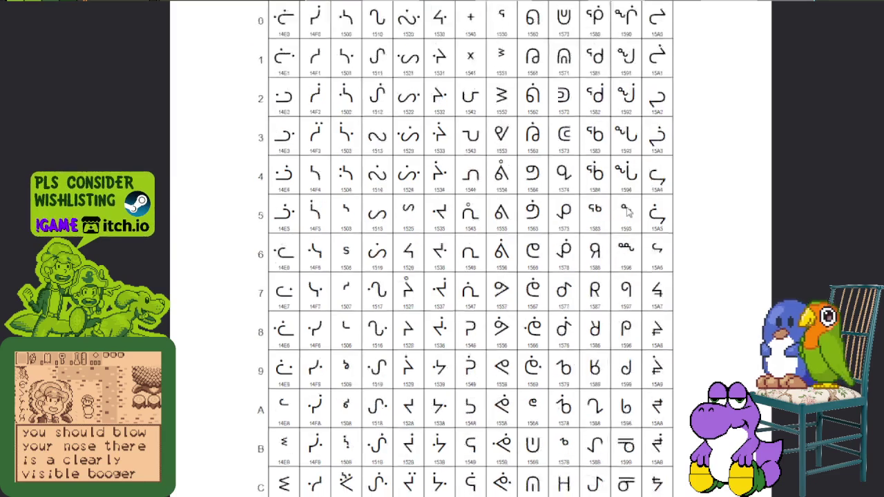
pyautogui.scroll(-9, 626, 211)
pyautogui.scroll(-8, 626, 211)
pyautogui.scroll(-2, 627, 212)
pyautogui.scroll(-11, 626, 212)
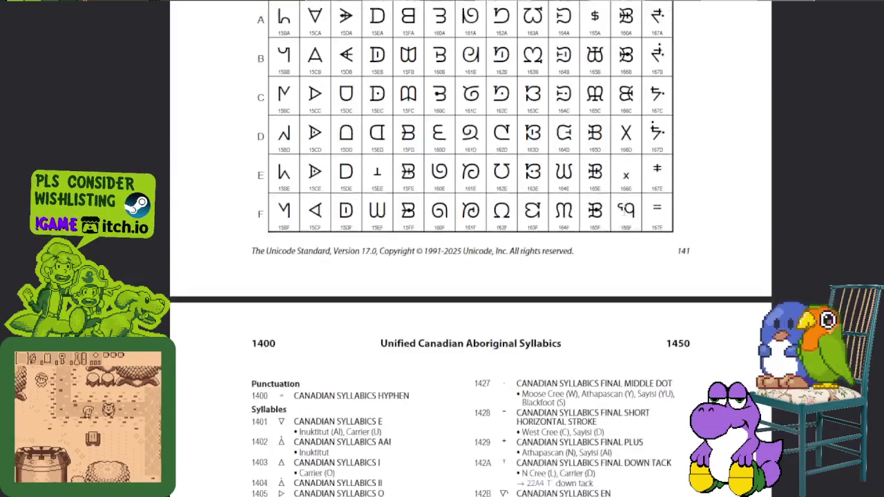
pyautogui.scroll(-5, 625, 214)
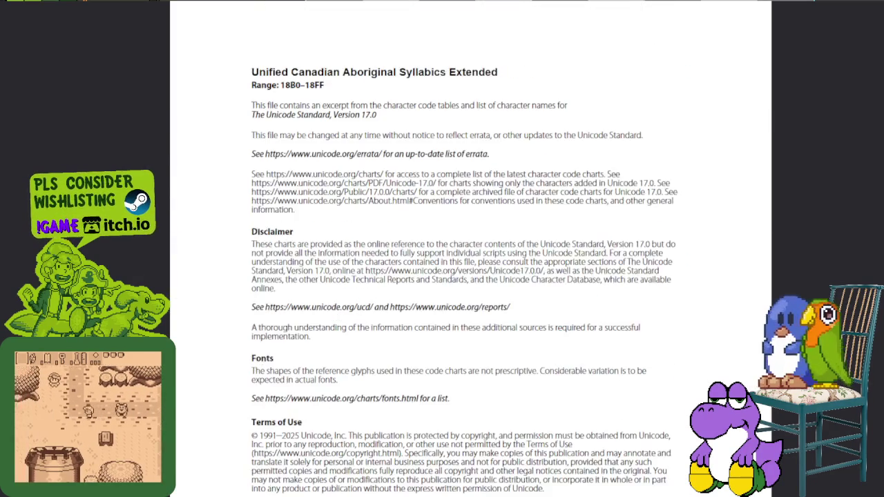
# Look over the Nattilik syllables in the Extended-A 11AB0–11ABF chart.
pyautogui.scroll(-8, 509, 182)
pyautogui.scroll(-5, 510, 182)
pyautogui.scroll(-6, 512, 184)
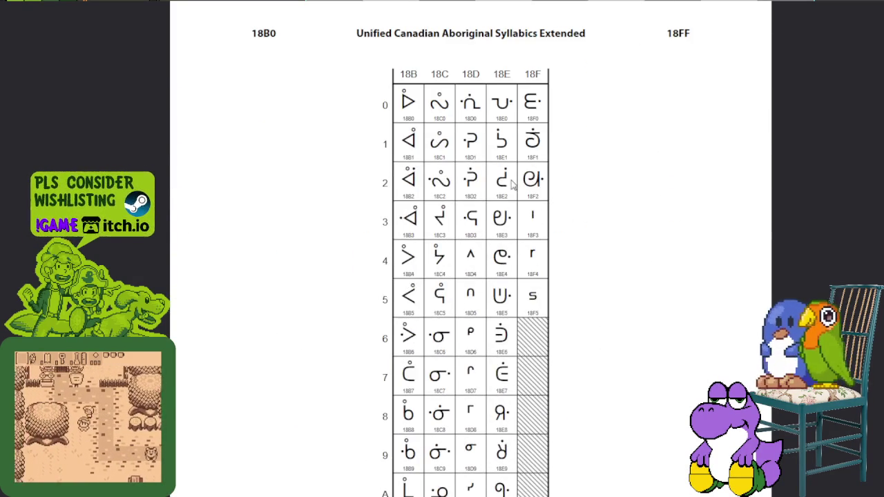
pyautogui.scroll(-5, 510, 177)
pyautogui.scroll(-5, 504, 177)
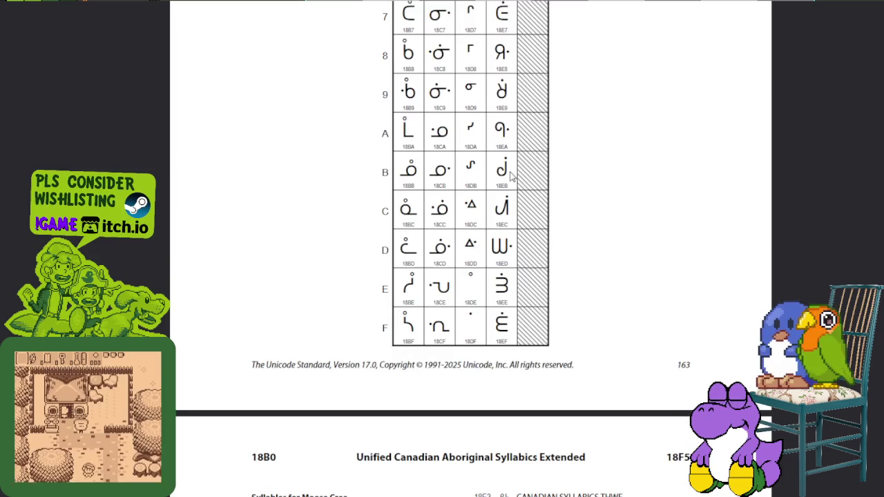
pyautogui.scroll(-5, 501, 176)
pyautogui.scroll(-3, 501, 177)
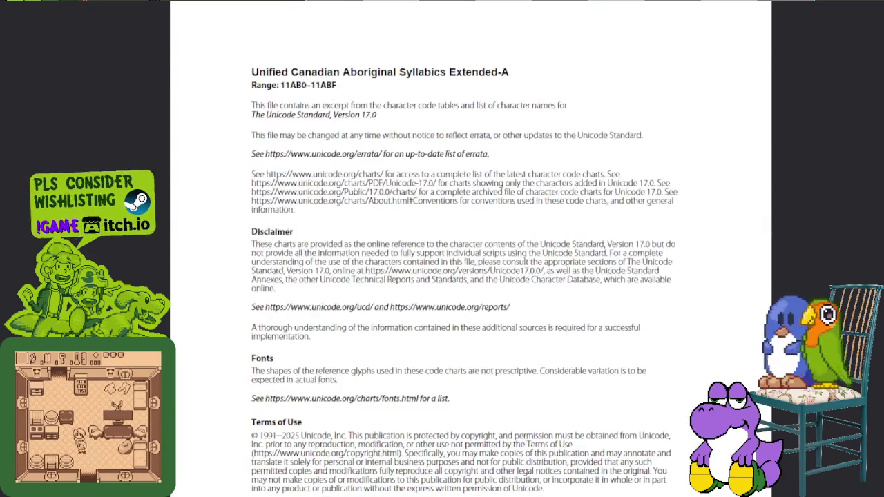
pyautogui.scroll(-5, 545, 159)
pyautogui.scroll(-8, 533, 197)
pyautogui.scroll(-4, 533, 198)
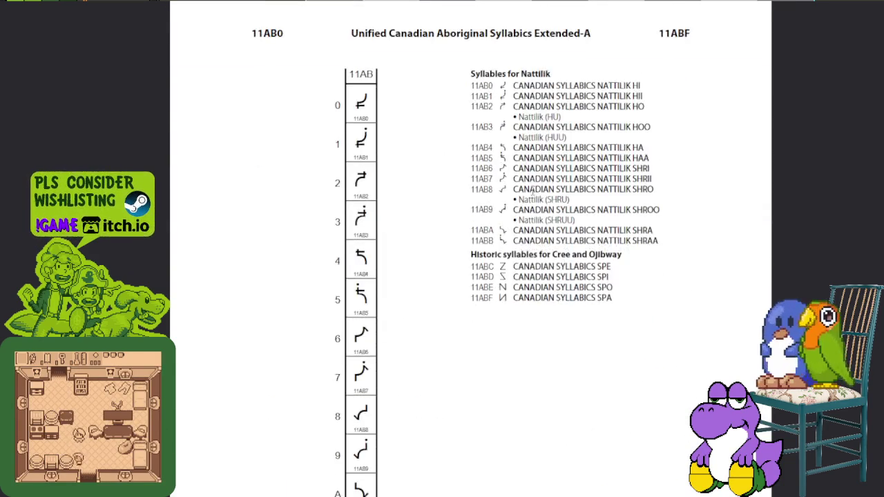
pyautogui.scroll(-3, 530, 196)
pyautogui.scroll(-1, 415, 103)
pyautogui.scroll(-3, 422, 121)
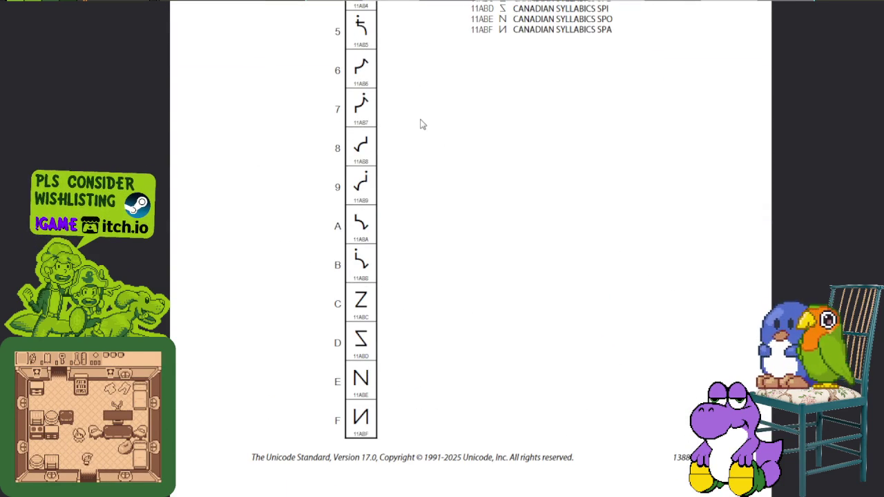
# Scroll back up to the Unified Canadian Aboriginal Syllabics 15B0–167F chart page.
pyautogui.scroll(2, 442, 172)
pyautogui.scroll(3, 431, 150)
pyautogui.scroll(2, 401, 136)
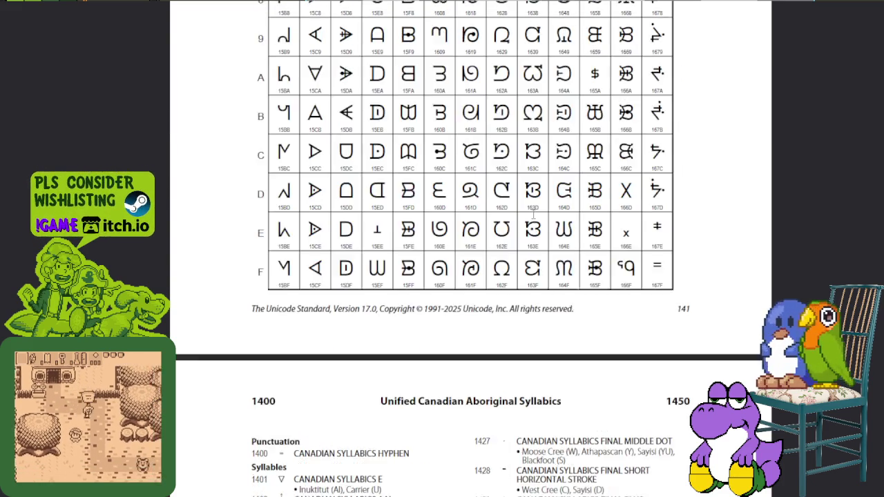
pyautogui.scroll(2, 533, 212)
pyautogui.scroll(2, 546, 221)
pyautogui.scroll(4, 566, 242)
pyautogui.scroll(4, 586, 257)
pyautogui.scroll(1, 585, 257)
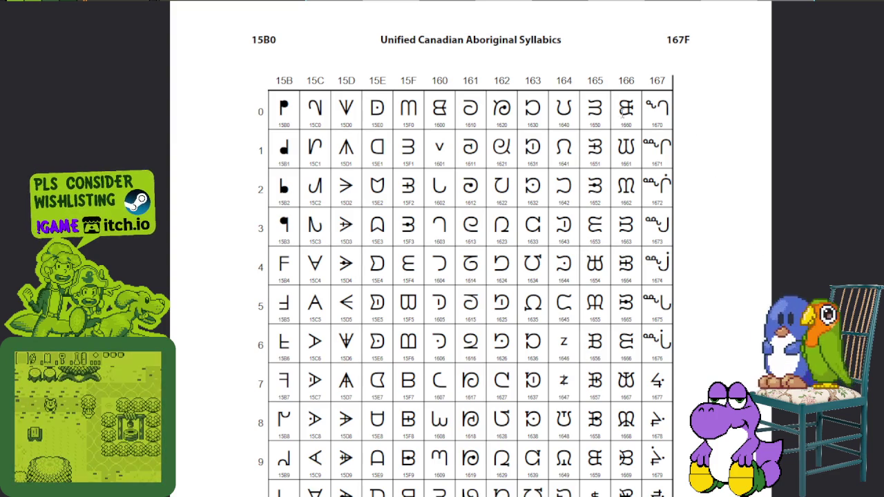
# Zoom in on the syllables 1670 and 1673 in the 15B0–167F chart, then zoom out.
pyautogui.doubleClick(655, 107)
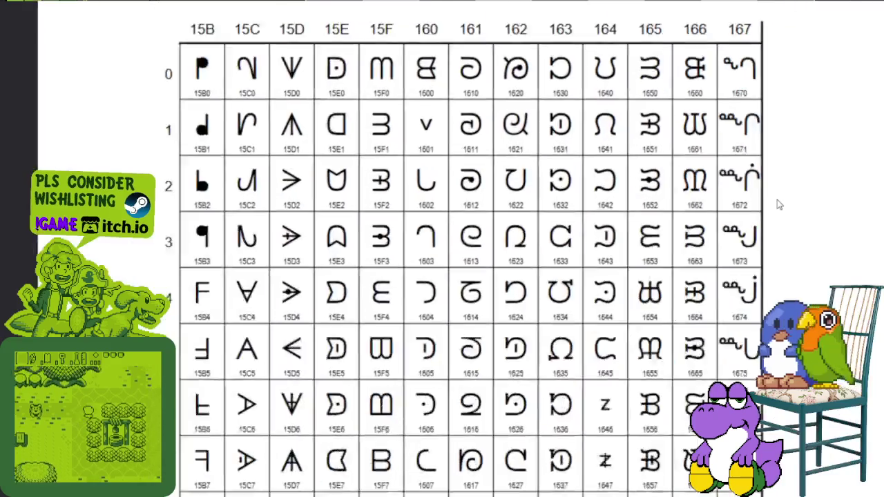
pyautogui.scroll(10, 776, 205)
pyautogui.doubleClick(774, 264)
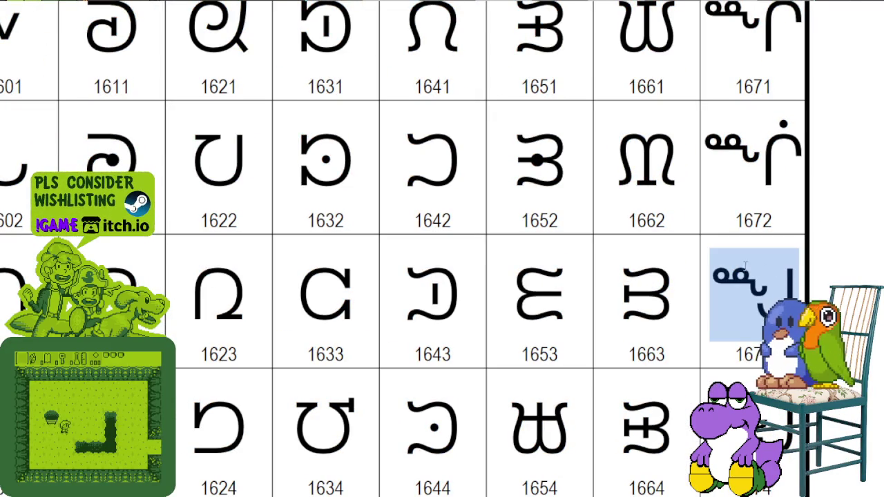
pyautogui.scroll(-2, 756, 263)
pyautogui.scroll(-2, 756, 262)
pyautogui.scroll(-2, 745, 266)
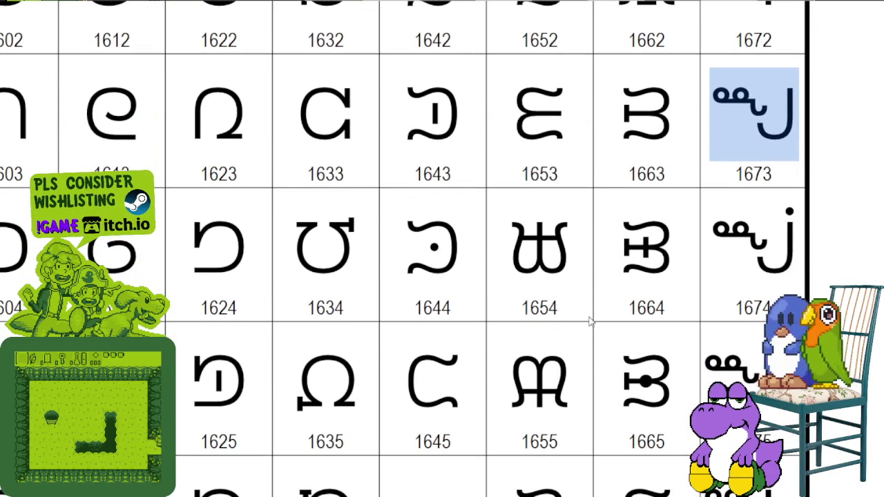
pyautogui.keyDown('ctrl'); pyautogui.scroll(-2, 590, 274); pyautogui.keyUp('ctrl')
pyautogui.keyDown('ctrl'); pyautogui.scroll(-2, 333, 260); pyautogui.keyUp('ctrl')
pyautogui.keyDown('ctrl'); pyautogui.scroll(-1, 333, 260); pyautogui.keyUp('ctrl')
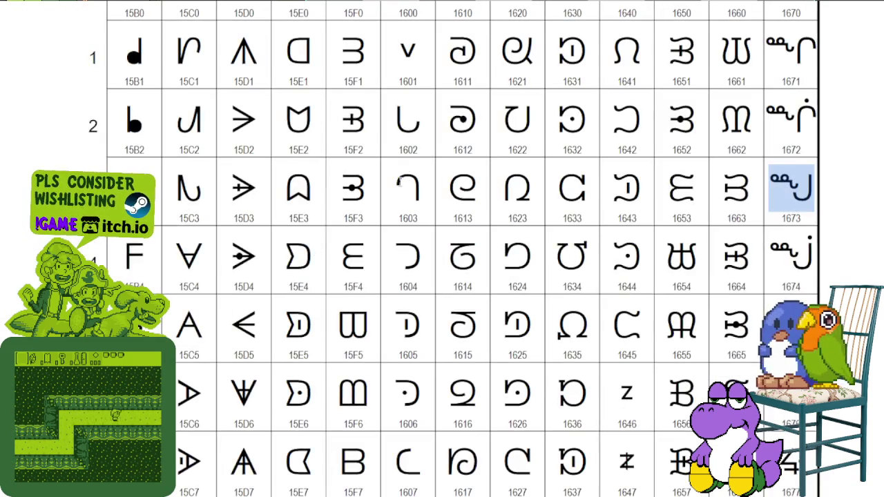
pyautogui.scroll(2, 373, 221)
pyautogui.scroll(2, 404, 176)
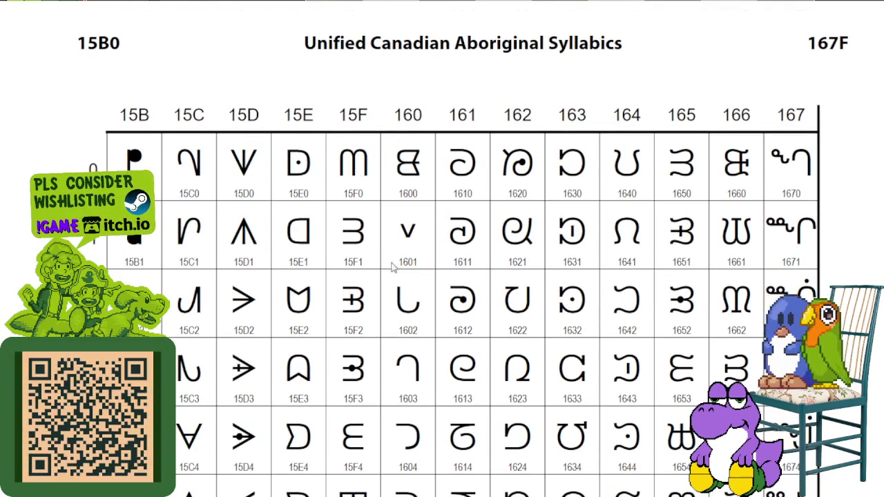
# Briefly highlight the chart header rows, then zoom in on the syllable at 1644.
pyautogui.moveTo(403, 176); pyautogui.dragTo(414, 311)
pyautogui.click(461, 379)
pyautogui.scroll(-2, 530, 349)
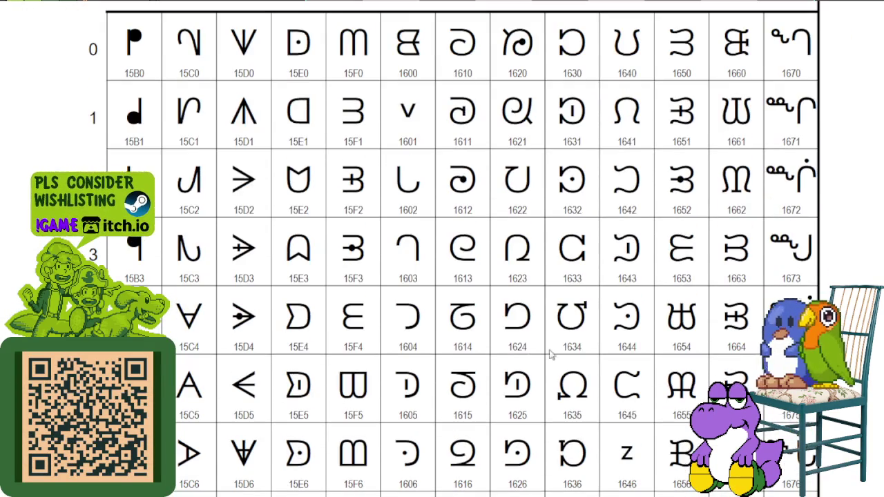
pyautogui.doubleClick(625, 316)
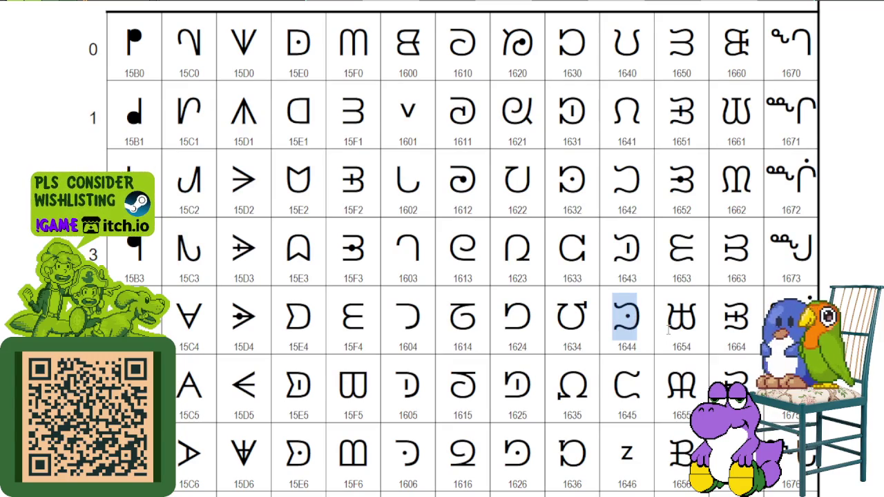
pyautogui.scroll(-2, 668, 331)
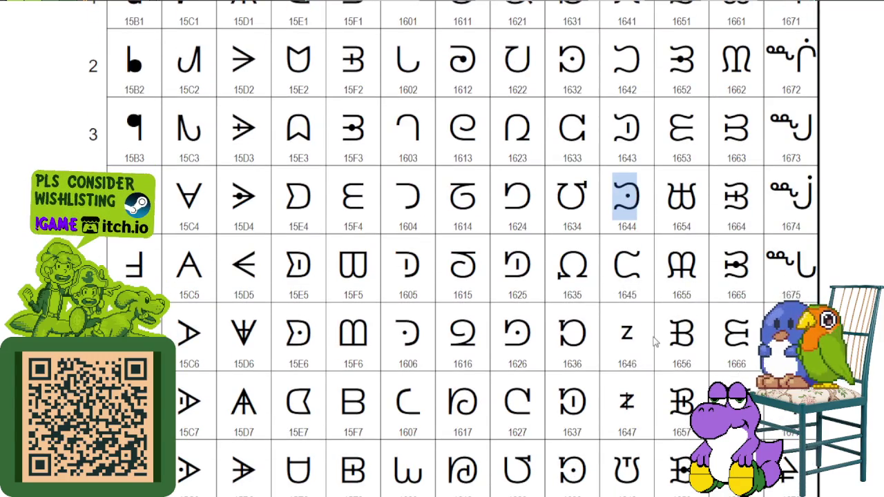
pyautogui.scroll(-2, 655, 341)
pyautogui.scroll(-2, 655, 341)
pyautogui.scroll(-1, 655, 341)
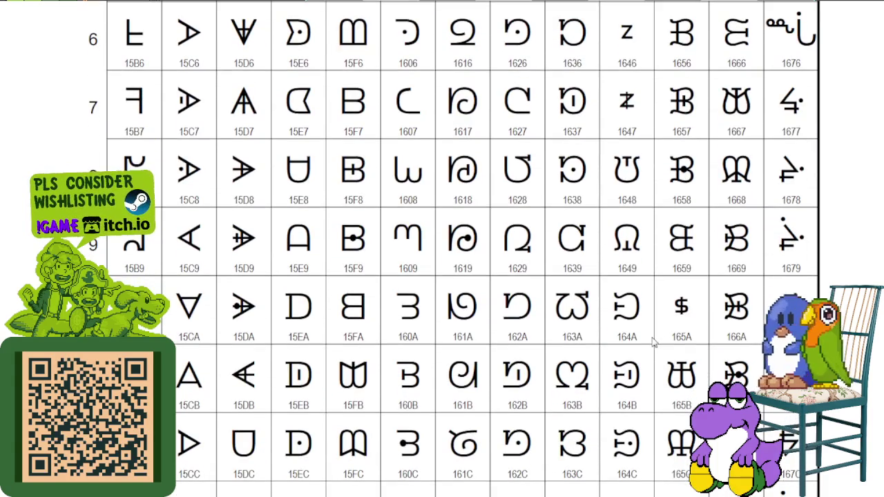
pyautogui.scroll(-1, 649, 343)
pyautogui.scroll(-3, 645, 342)
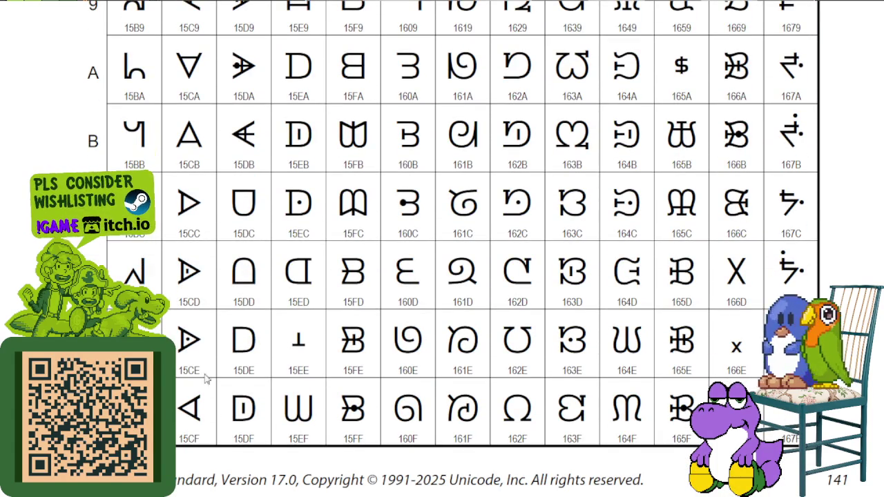
# Scroll up to the preceding chart page covering 14E0–15AF.
pyautogui.scroll(2, 180, 290)
pyautogui.scroll(2, 181, 290)
pyautogui.scroll(3, 180, 290)
pyautogui.scroll(2, 181, 259)
pyautogui.scroll(2, 181, 259)
pyautogui.scroll(1, 178, 252)
pyautogui.scroll(5, 345, 242)
pyautogui.scroll(2, 386, 248)
pyautogui.scroll(2, 386, 255)
pyautogui.scroll(3, 384, 269)
pyautogui.scroll(2, 383, 280)
pyautogui.scroll(2, 382, 279)
pyautogui.scroll(2, 380, 279)
pyautogui.scroll(2, 377, 277)
pyautogui.scroll(2, 377, 278)
pyautogui.scroll(1, 377, 278)
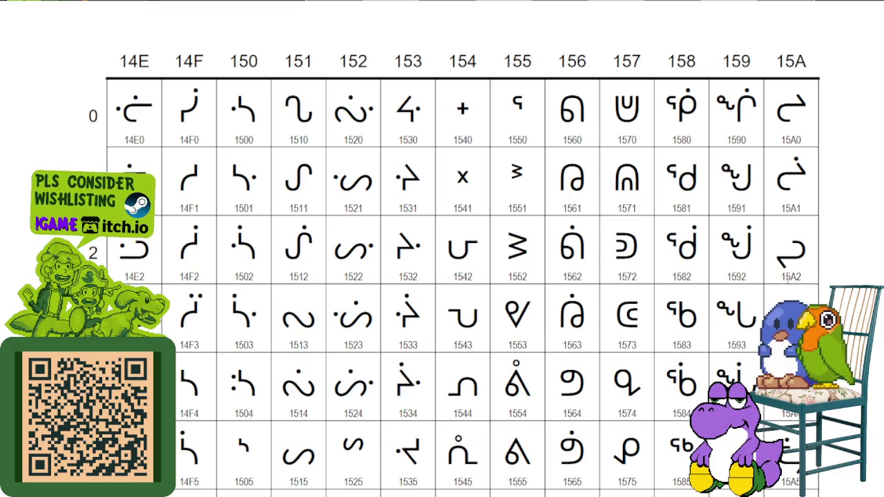
# Clear the page selection and scroll up to the 1400–14DF chart page.
pyautogui.hotkey('ctrl', 'a')
pyautogui.click(718, 263)
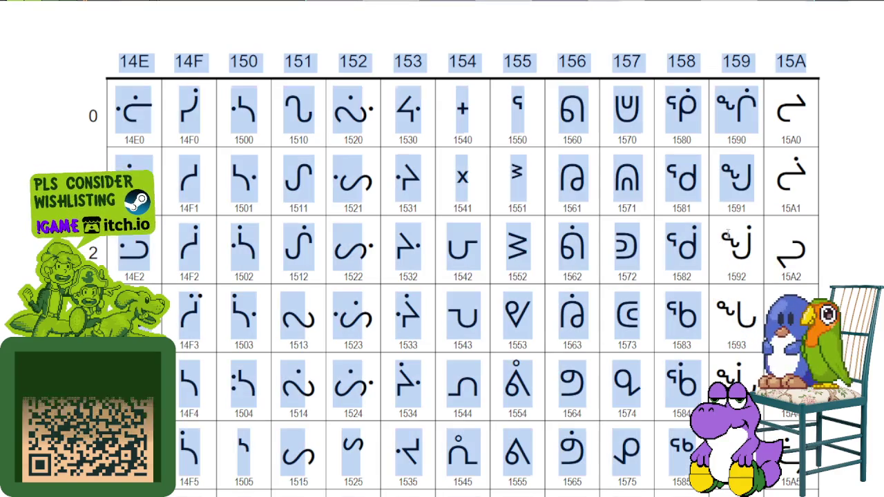
pyautogui.hotkey('ctrl', 'a')
pyautogui.click(722, 255)
pyautogui.scroll(1, 684, 268)
pyautogui.scroll(3, 683, 268)
pyautogui.scroll(2, 683, 268)
pyautogui.scroll(2, 686, 269)
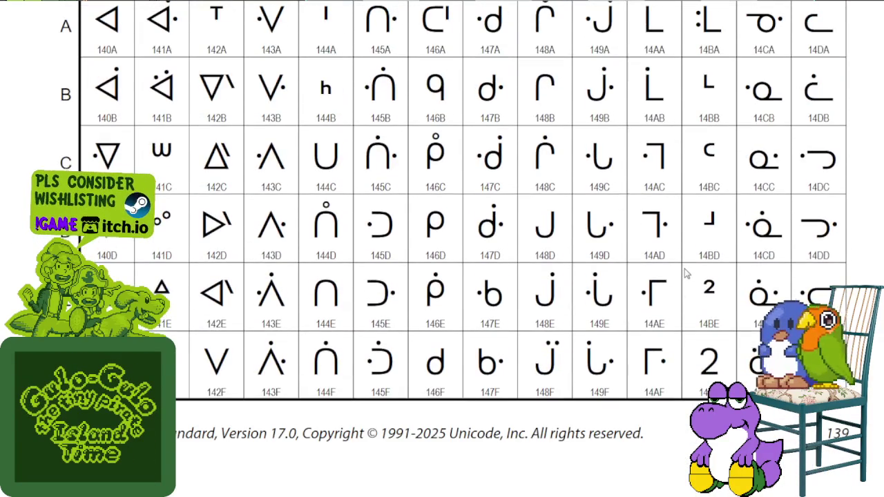
pyautogui.scroll(3, 705, 289)
pyautogui.scroll(3, 704, 290)
pyautogui.scroll(2, 704, 293)
pyautogui.scroll(3, 703, 296)
pyautogui.scroll(3, 703, 295)
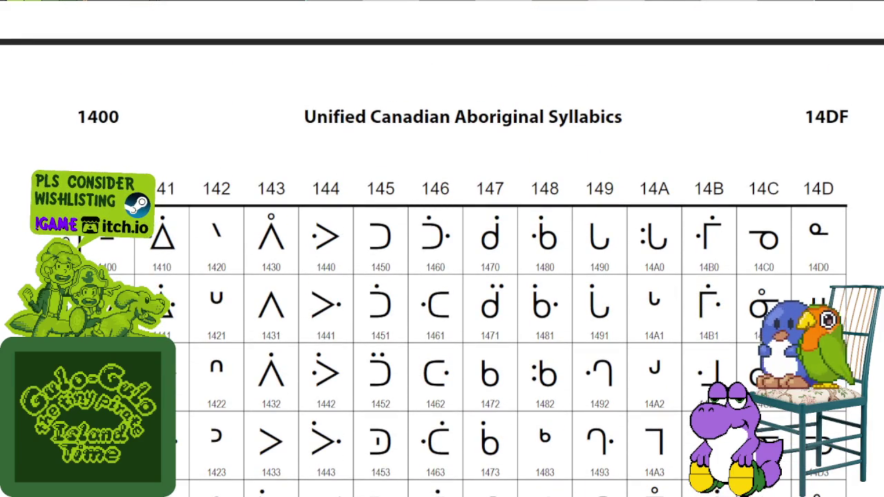
# Select all on the 1400–14DF page, then clear every text selection.
pyautogui.hotkey('ctrl', 'a')
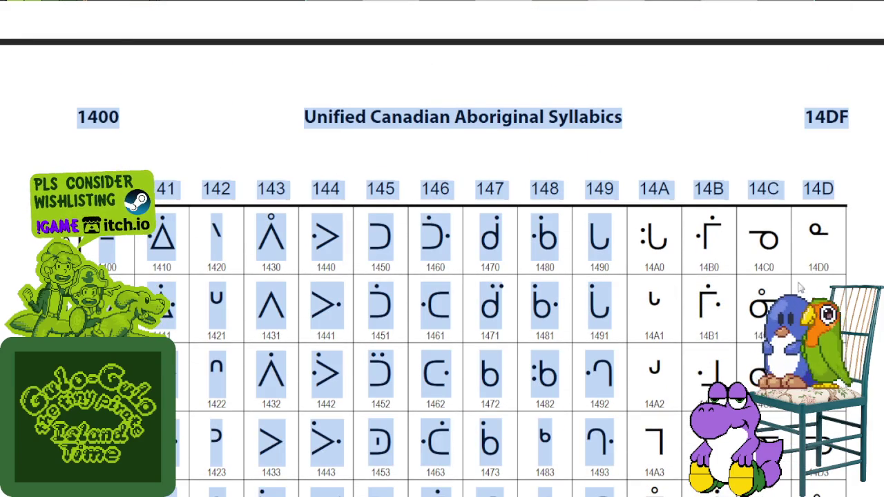
pyautogui.click(593, 285)
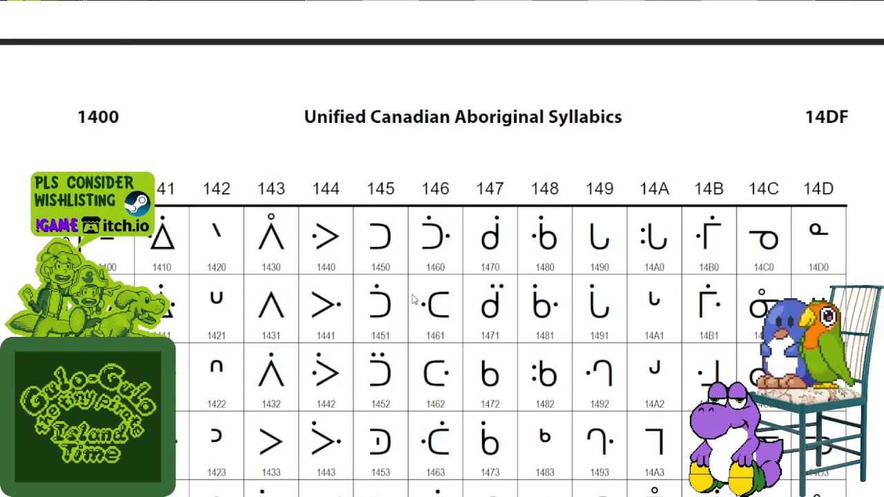
pyautogui.moveTo(337, 273); pyautogui.dragTo(688, 261)
pyautogui.click(688, 261)
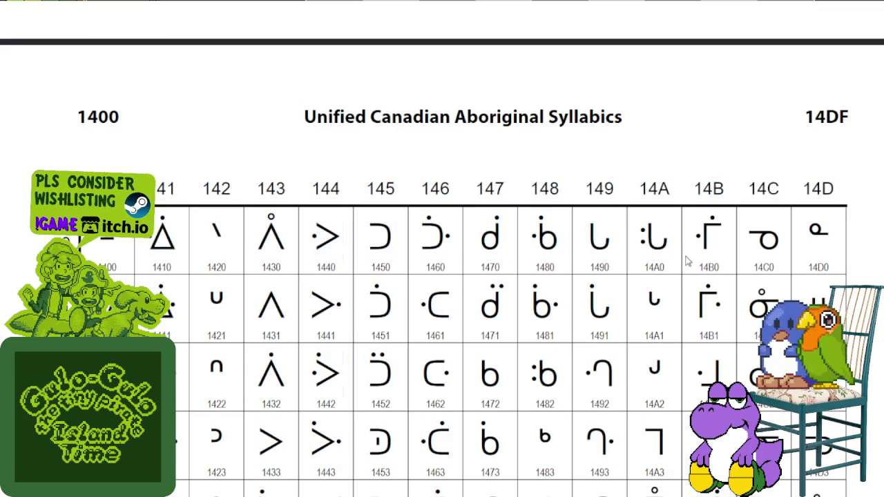
pyautogui.scroll(-1, 676, 264)
pyautogui.scroll(-1, 677, 264)
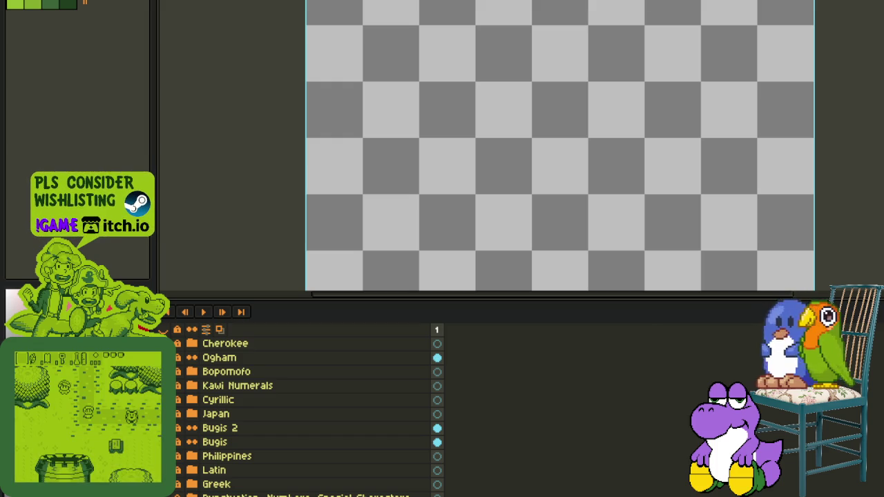
# Pan the Aseprite canvas upward on the pixel font sheet.
pyautogui.scroll(3, 435, 164)
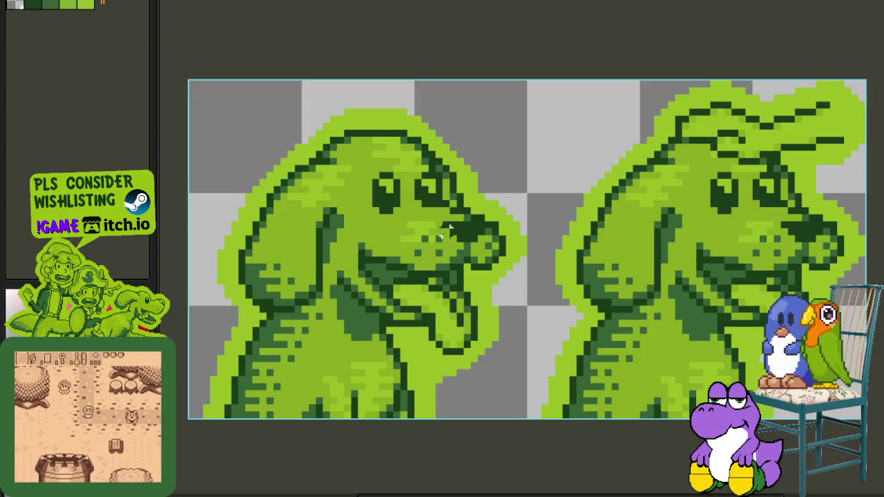